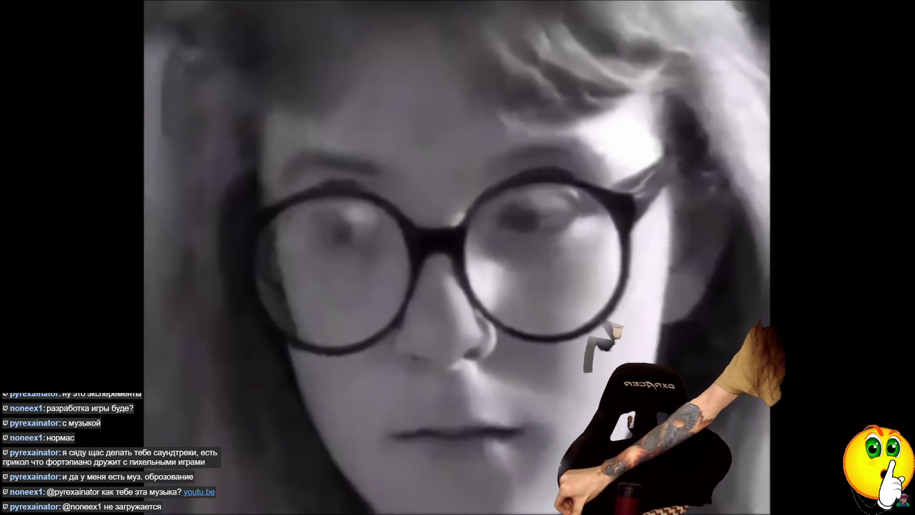
Pause the Battletoads review at the screen introducing Rash, Zitz and Pimple
{"action": "mouse_move", "coordinate": [350, 146]}
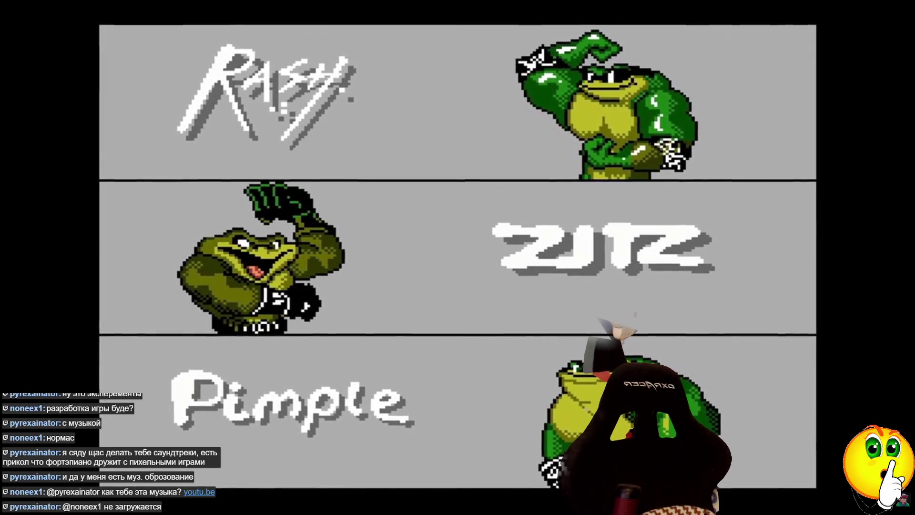
{"action": "left_click", "coordinate": [350, 146]}
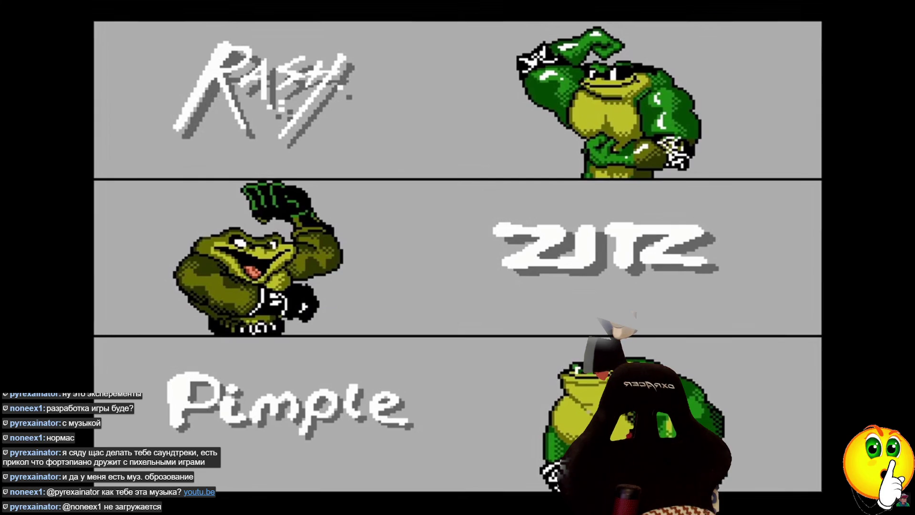
{"action": "mouse_move", "coordinate": [266, 127]}
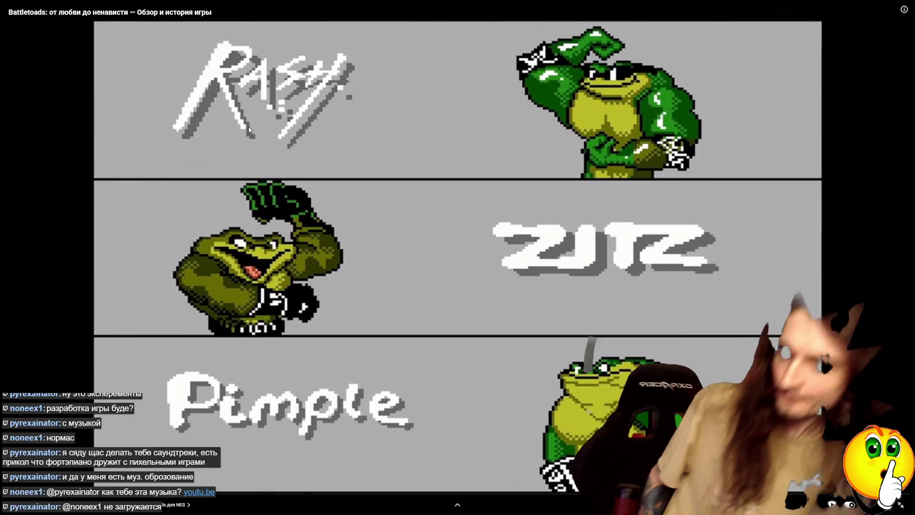
Resume the Battletoads review, toggle playback around the spaceship scene, then let it play on
{"action": "left_click", "coordinate": [202, 156]}
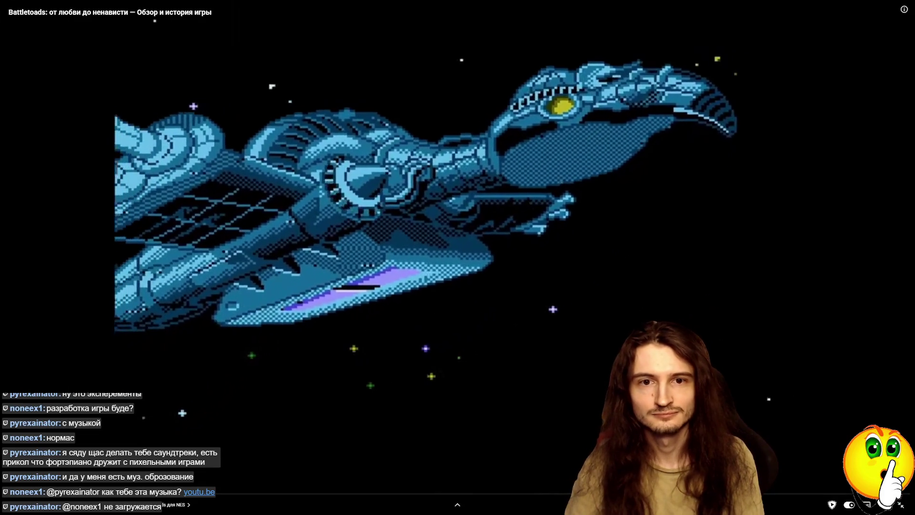
{"action": "left_click", "coordinate": [733, 259]}
{"action": "left_click", "coordinate": [749, 235]}
{"action": "left_click", "coordinate": [749, 234]}
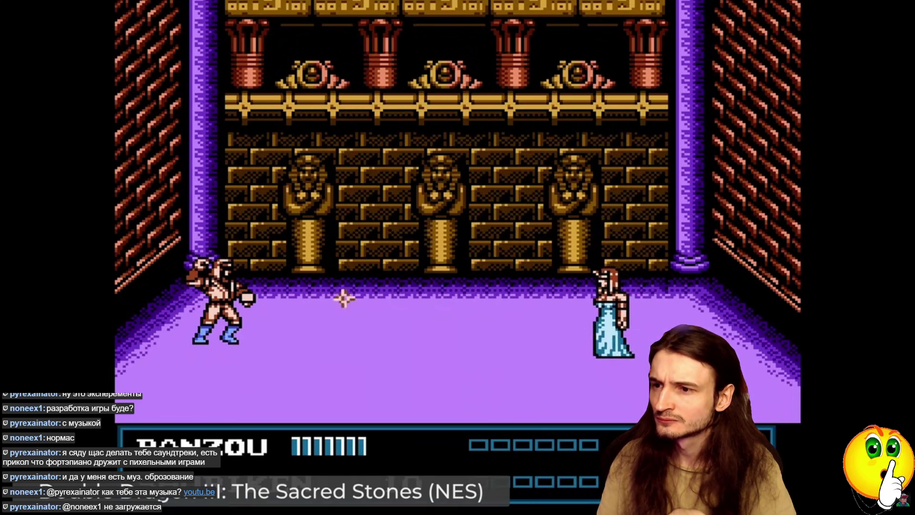
Rewind the Battletoads video, then pause it, exit fullscreen and close its tab
{"action": "key", "text": "Left"}
{"action": "key", "text": "Left"}
{"action": "key", "text": "Left"}
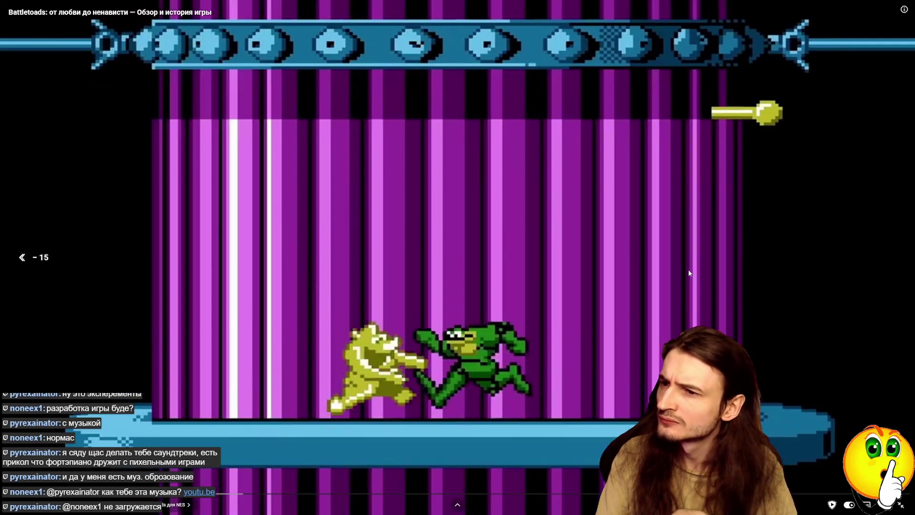
{"action": "key", "text": "Left"}
{"action": "key", "text": "Left"}
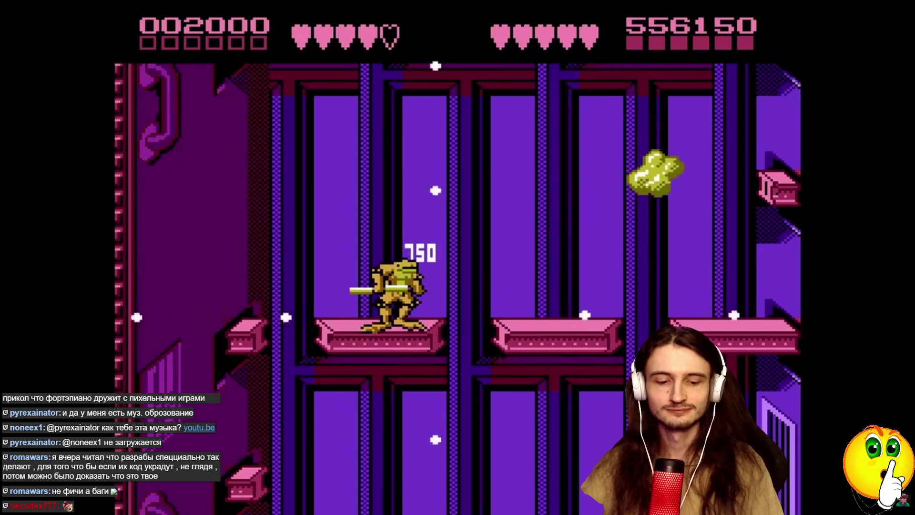
{"action": "mouse_move", "coordinate": [203, 507]}
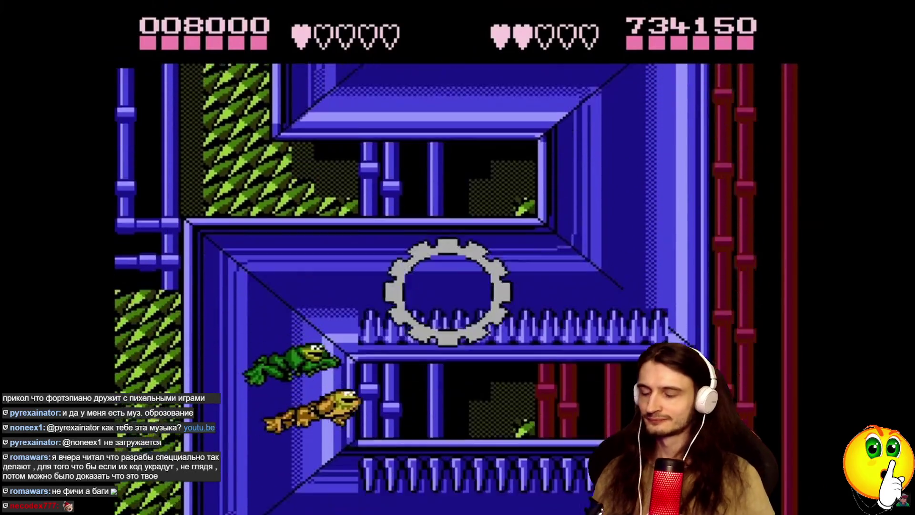
{"action": "key", "text": "space"}
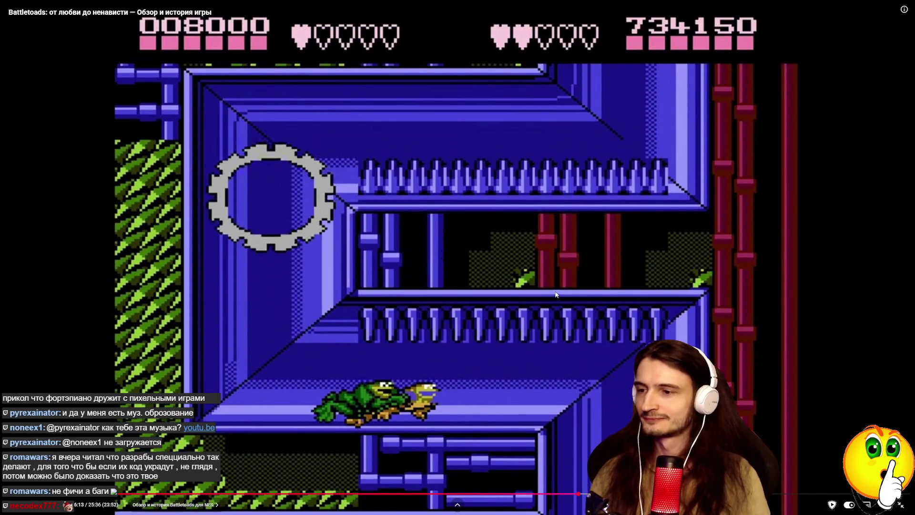
{"action": "key", "text": "Escape"}
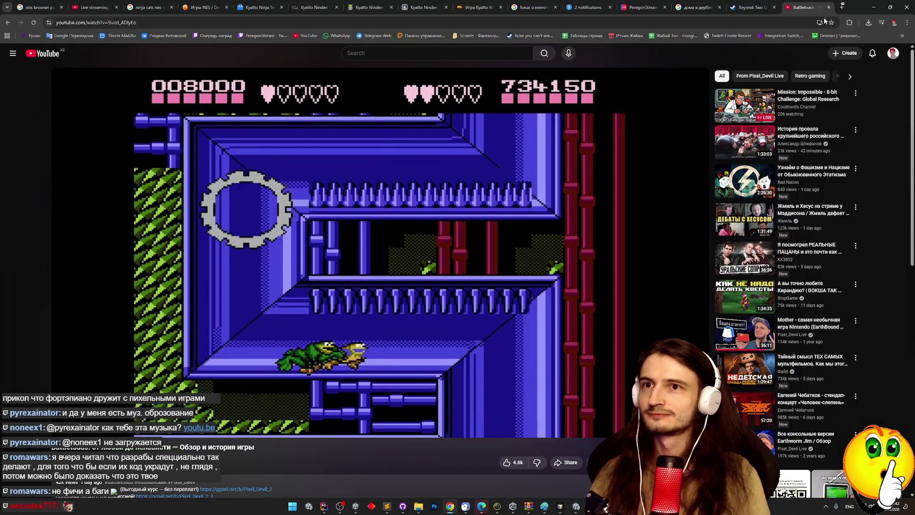
{"action": "left_click", "coordinate": [828, 8]}
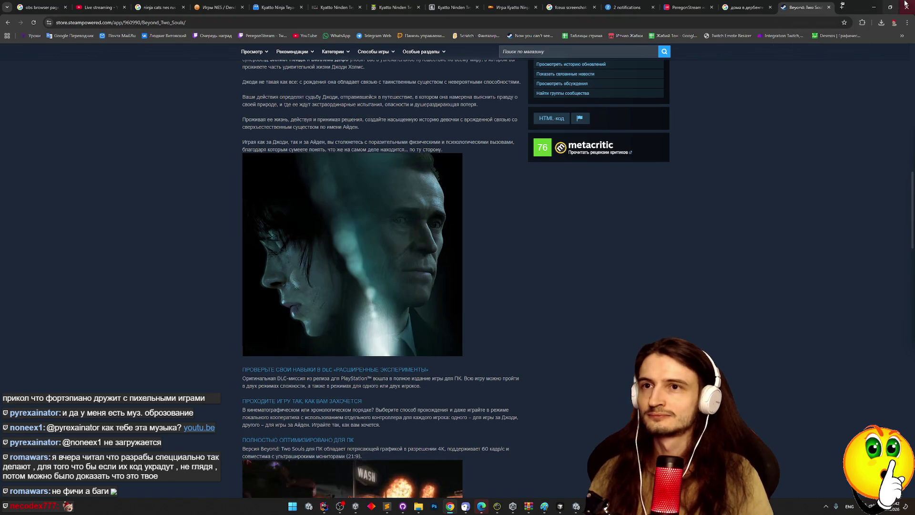
Minimize Chrome to glance at Unity, then restore it and scroll to the top
{"action": "left_click", "coordinate": [870, 8]}
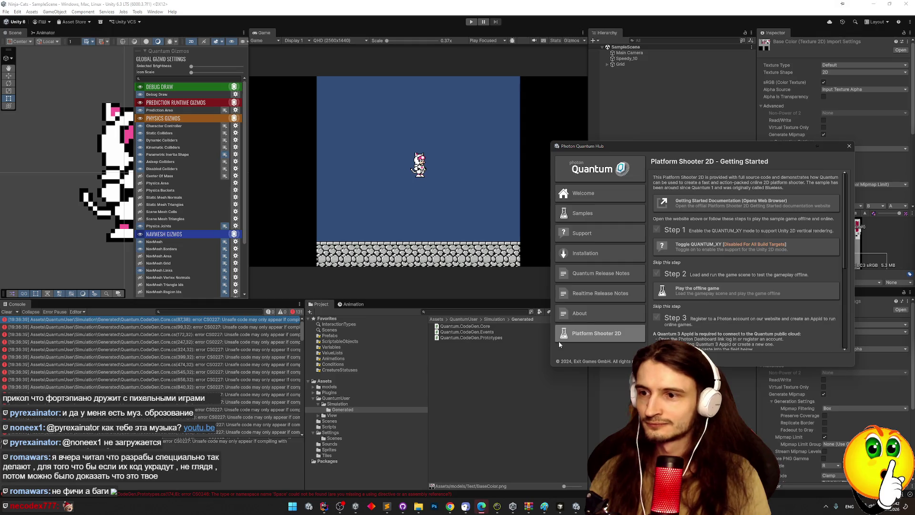
{"action": "left_click", "coordinate": [451, 506]}
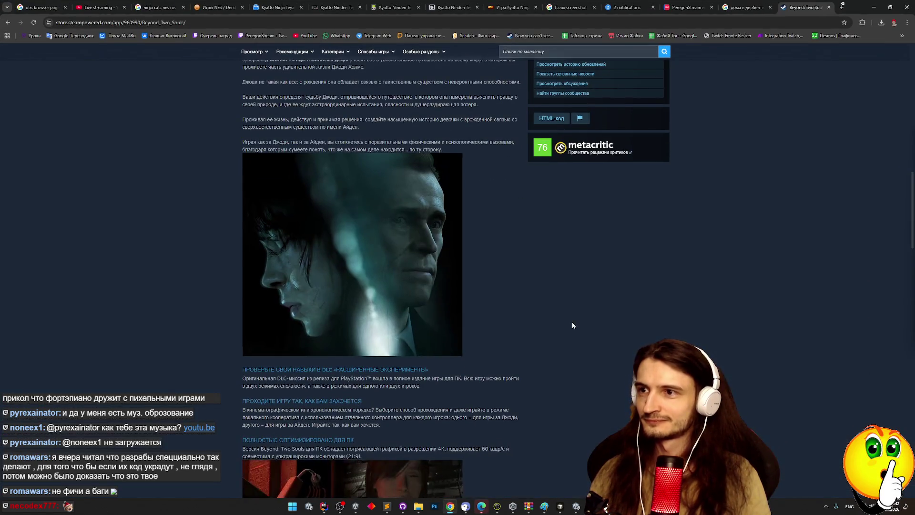
{"action": "scroll", "coordinate": [568, 240], "scroll_direction": "up", "scroll_amount": 10}
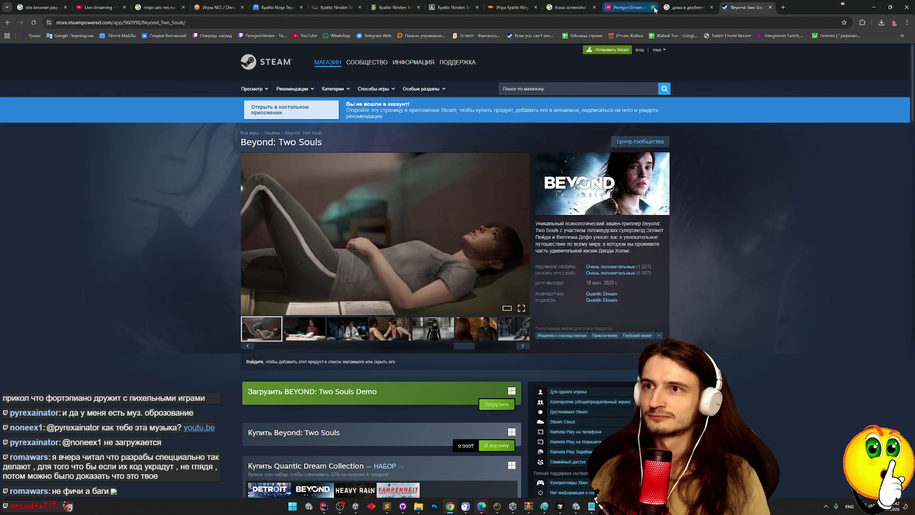
Close the six leftover browser tabs, keeping the Beyond: Two Souls store page
{"action": "left_click", "coordinate": [653, 7]}
{"action": "left_click", "coordinate": [594, 8]}
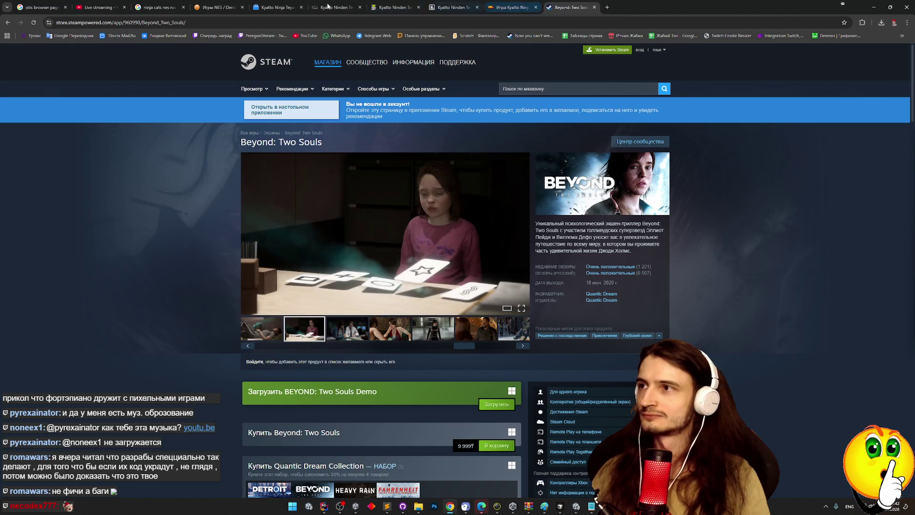
{"action": "left_click", "coordinate": [124, 7]}
{"action": "left_click", "coordinate": [124, 7]}
{"action": "left_click", "coordinate": [124, 7]}
{"action": "left_click", "coordinate": [123, 7]}
{"action": "left_click", "coordinate": [124, 7]}
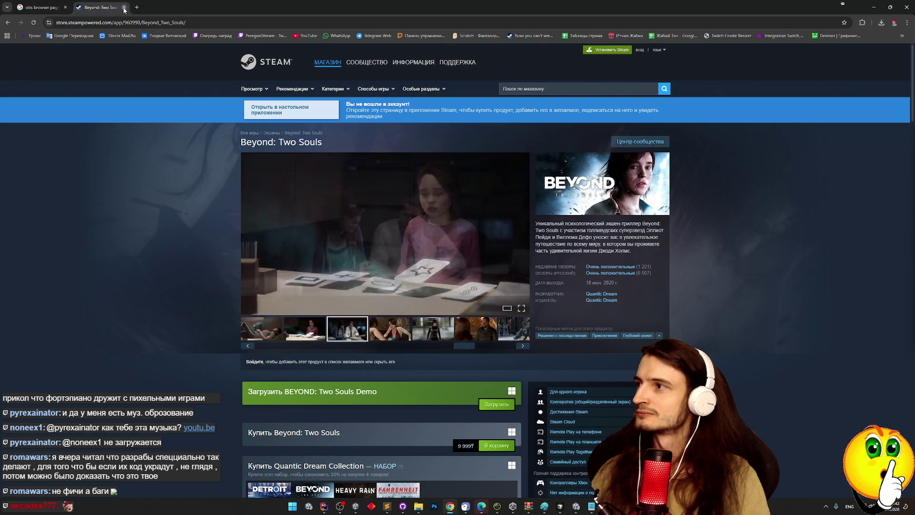
{"action": "mouse_move", "coordinate": [322, 57]}
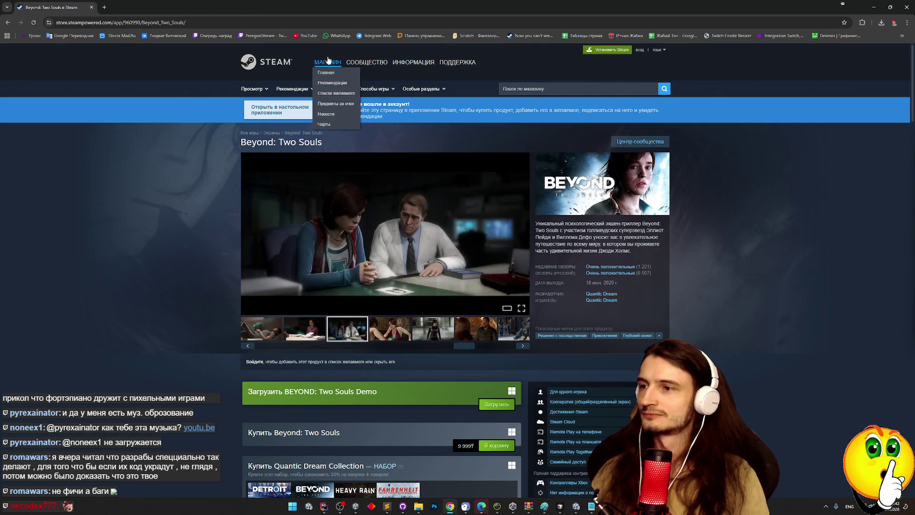
Search the Steam store and open the Beyond Good & Evil 20th Anniversary Edition page
{"action": "left_click", "coordinate": [516, 86]}
{"action": "type", "text": "иу"}
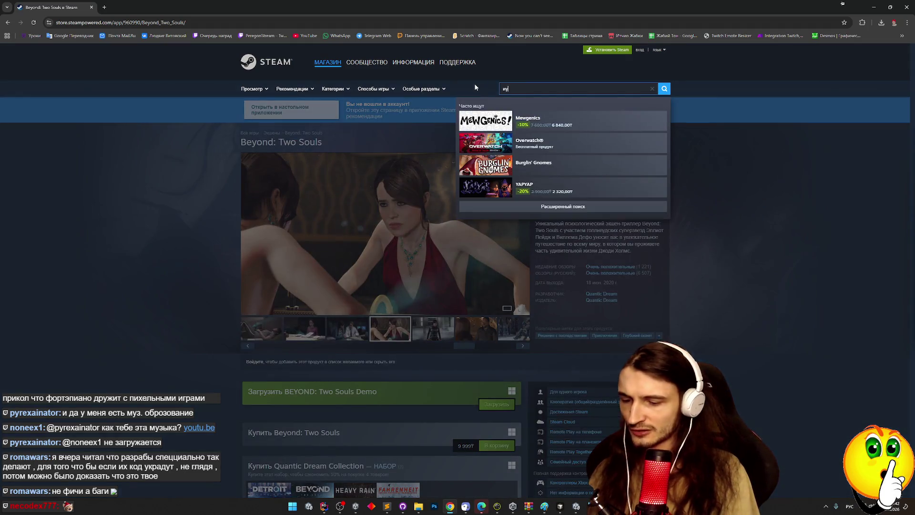
{"action": "type", "text": "нщ"}
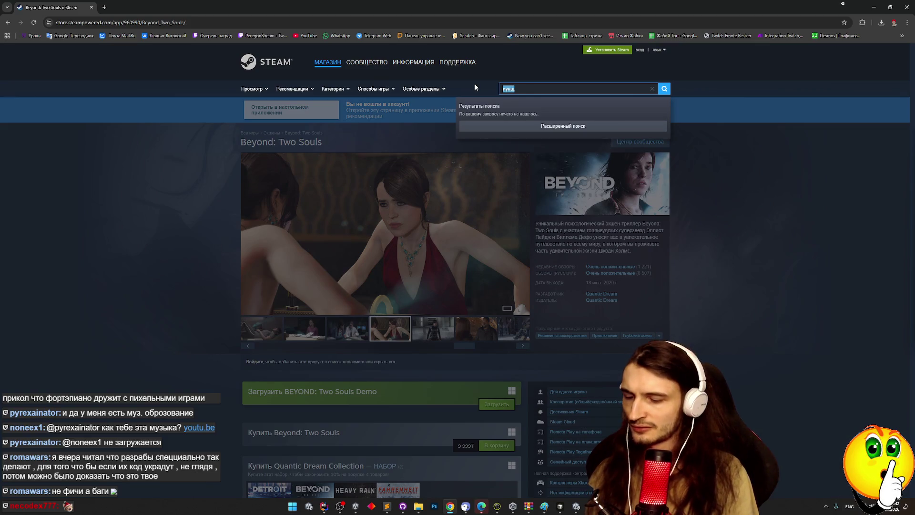
{"action": "left_click", "coordinate": [538, 114]}
{"action": "scroll", "coordinate": [381, 239], "scroll_direction": "down", "scroll_amount": 3}
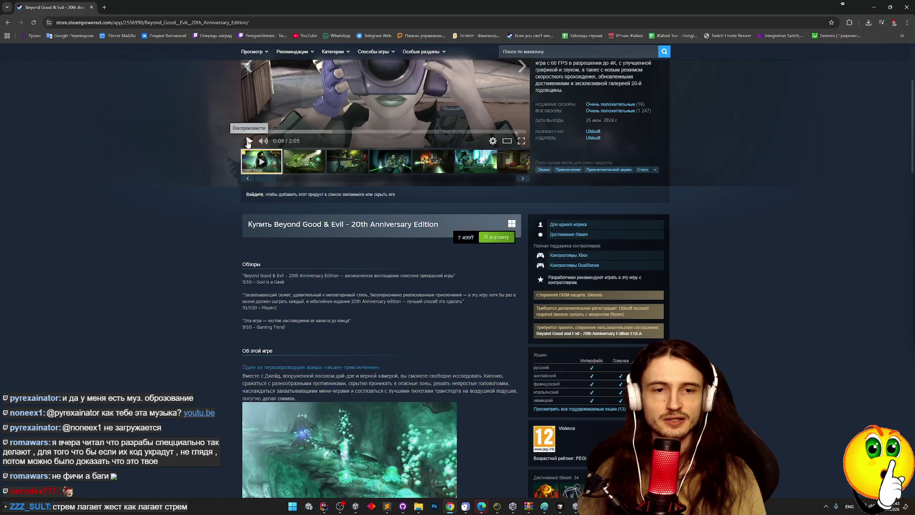
Search Google for 'vk play' in a new browser tab
{"action": "left_click", "coordinate": [104, 7]}
{"action": "type", "text": "vk play"}
{"action": "key", "text": "Return"}
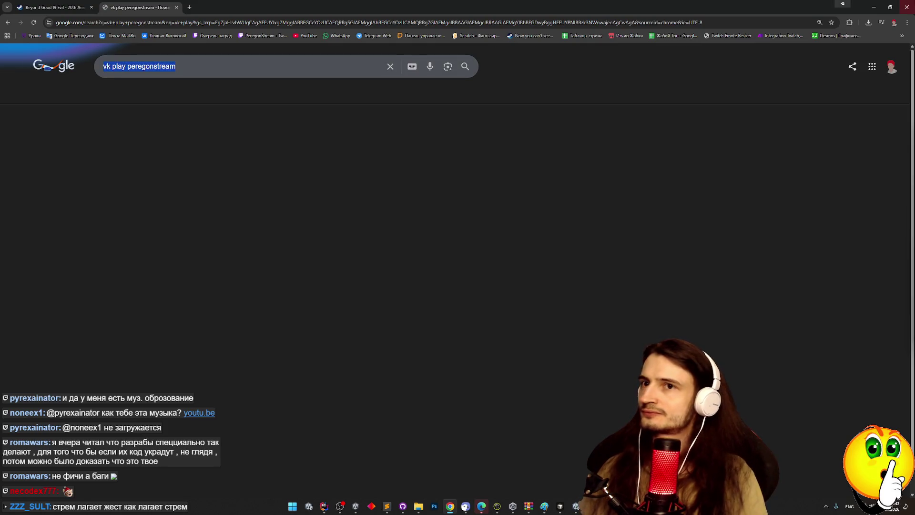
Switch to Unity and back to Chrome, then reload the VK Video live channel page
{"action": "key", "text": "alt+Tab"}
{"action": "left_click", "coordinate": [450, 507]}
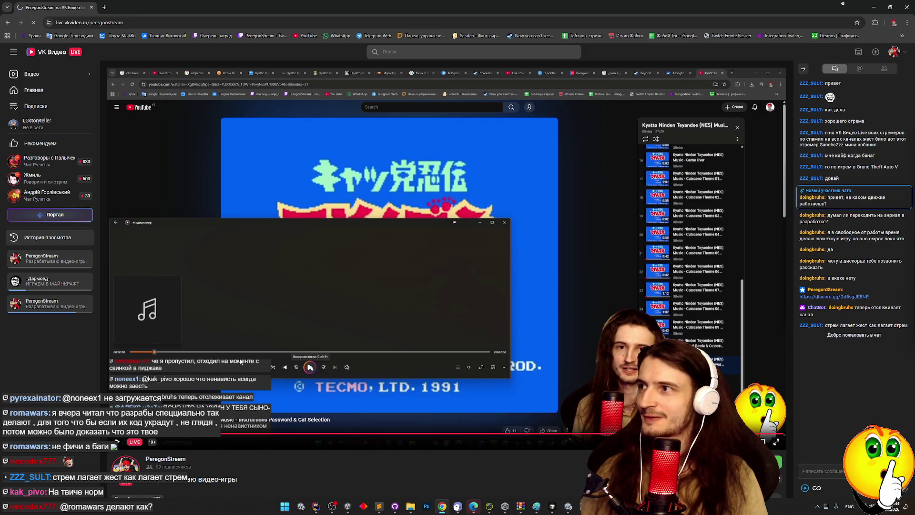
{"action": "key", "text": "F5"}
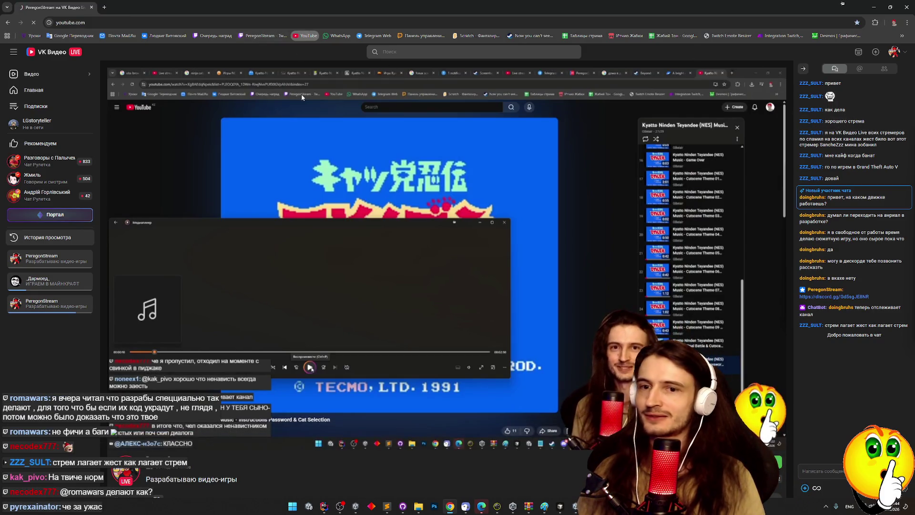
From the YouTube home page, reach the YouTube Studio livestream dashboard via Create > Go live
{"action": "left_click", "coordinate": [305, 35]}
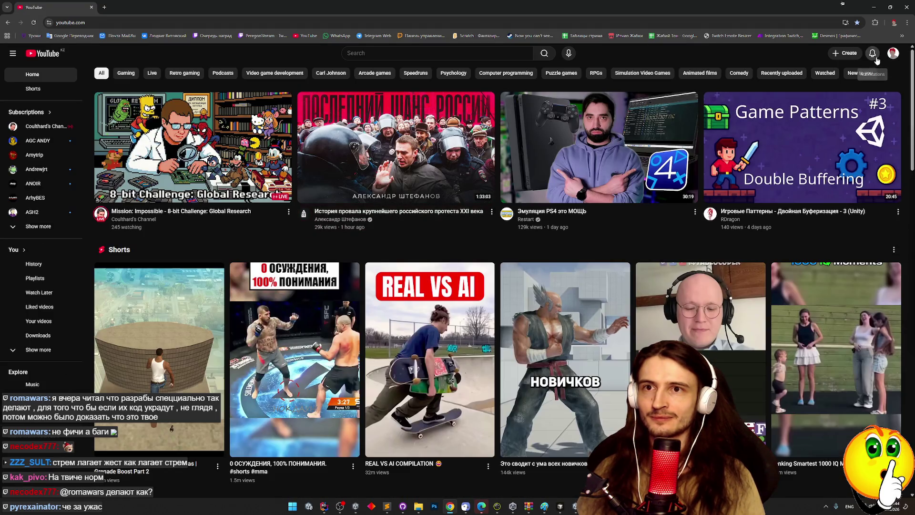
{"action": "left_click", "coordinate": [875, 56]}
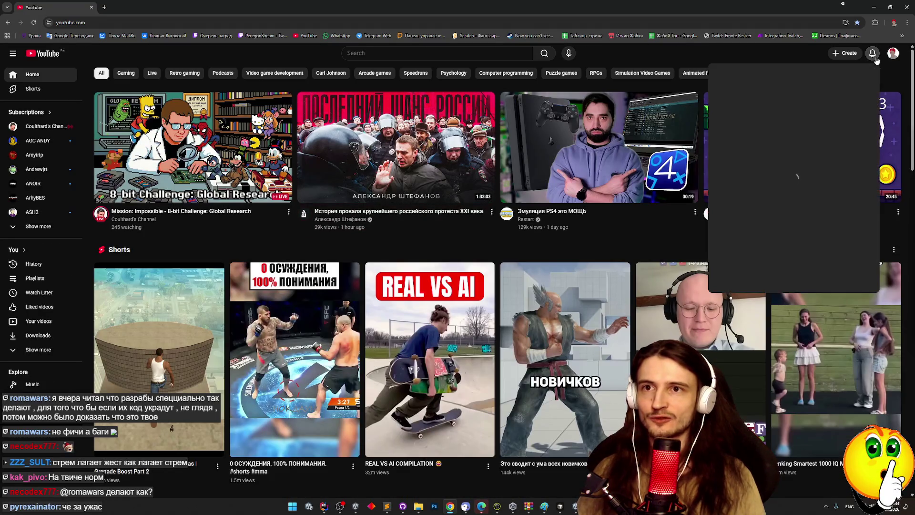
{"action": "left_click", "coordinate": [873, 54]}
{"action": "left_click", "coordinate": [893, 53]}
{"action": "left_click", "coordinate": [845, 53]}
{"action": "left_click", "coordinate": [848, 86]}
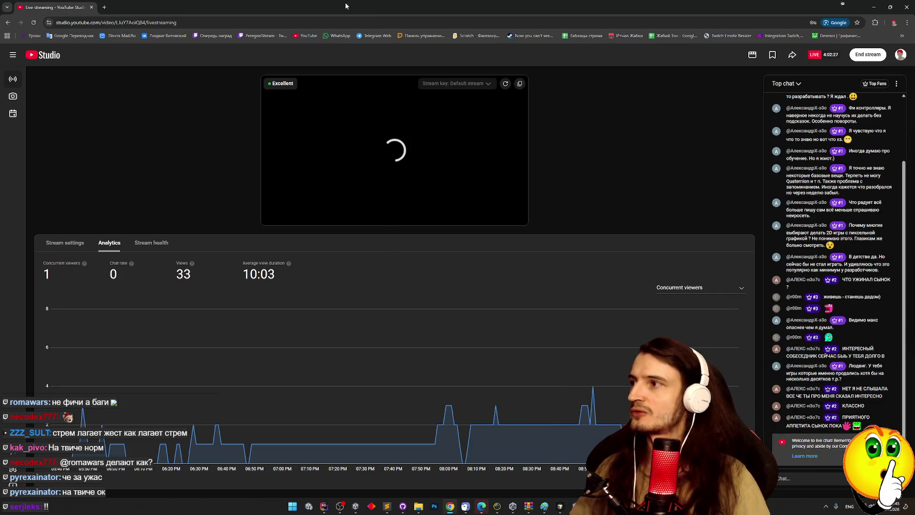
Open the channel's live broadcast from the account menu's Your channel page
{"action": "left_click", "coordinate": [900, 55]}
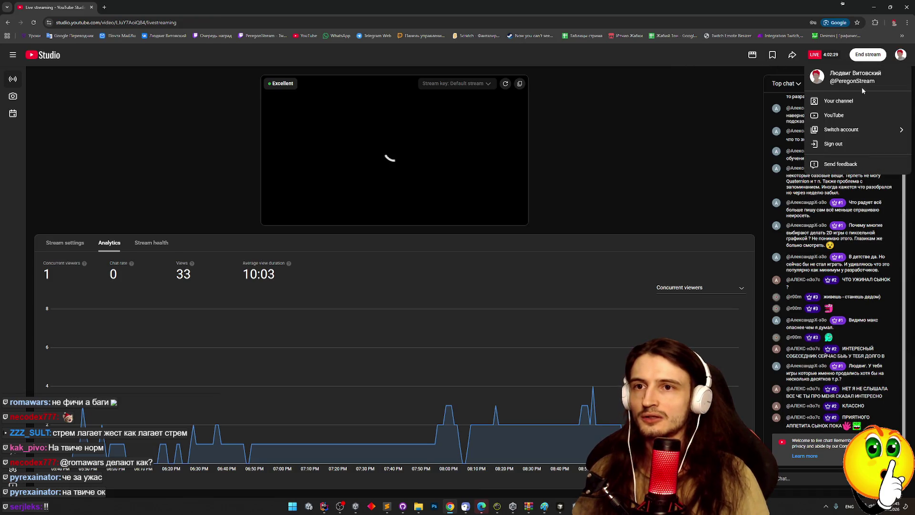
{"action": "left_click", "coordinate": [838, 101]}
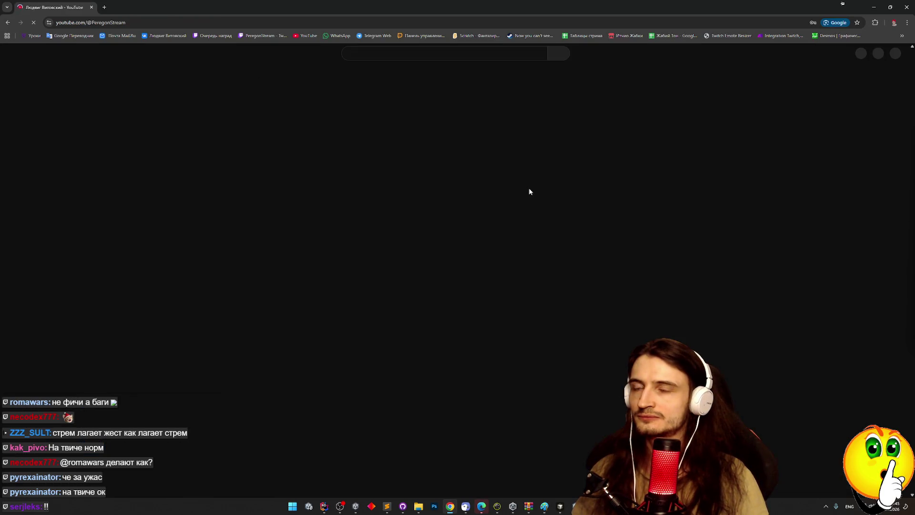
{"action": "left_click", "coordinate": [329, 188]}
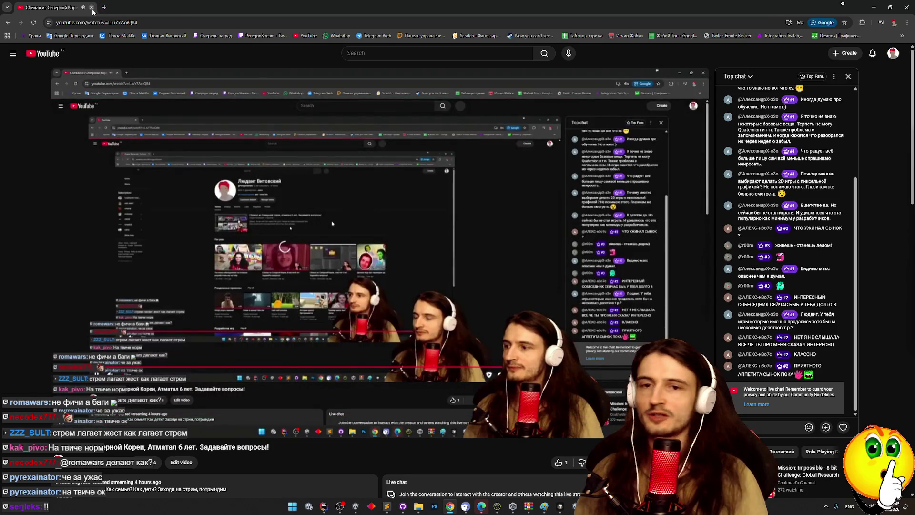
Load GoodGame's home page by entering 'goodgame' in a new tab
{"action": "left_click", "coordinate": [106, 8]}
{"action": "type", "text": "goodgame"}
{"action": "key", "text": "Return"}
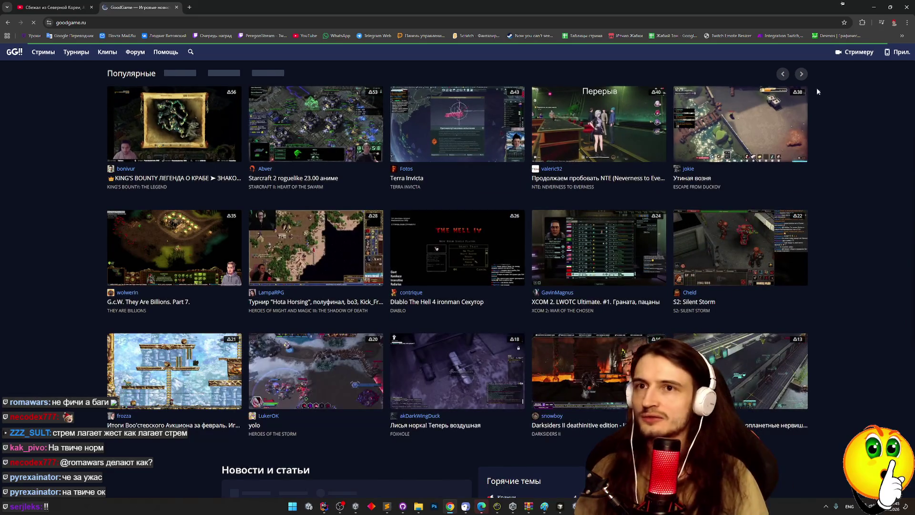
Sign in to GoodGame using the browser's saved login
{"action": "left_click", "coordinate": [861, 52]}
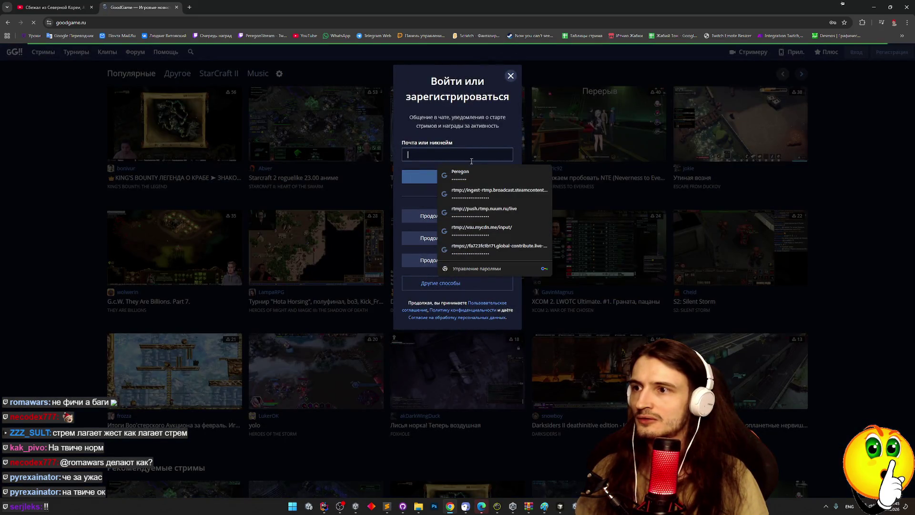
{"action": "left_click", "coordinate": [459, 174]}
{"action": "left_click", "coordinate": [451, 177]}
{"action": "left_click", "coordinate": [451, 177]}
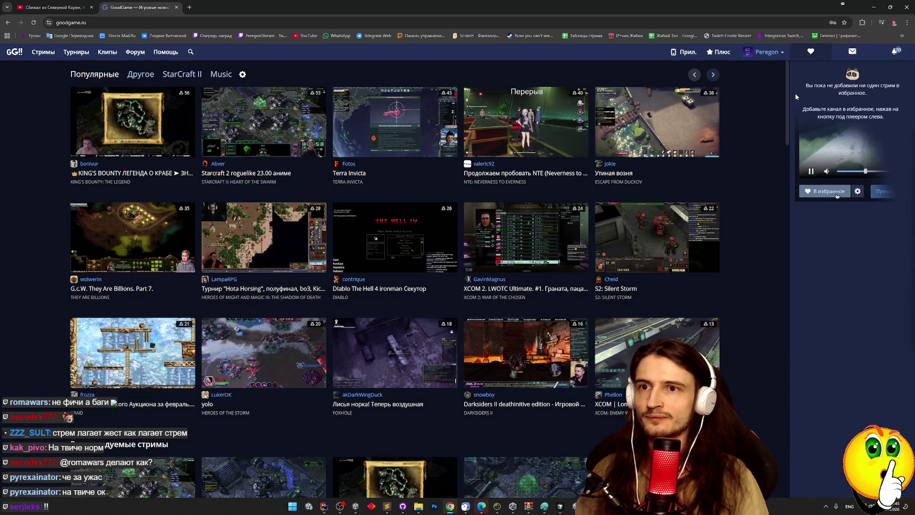
Open the account's stream page via Канал, reload it, then open the profile page
{"action": "mouse_move", "coordinate": [764, 53]}
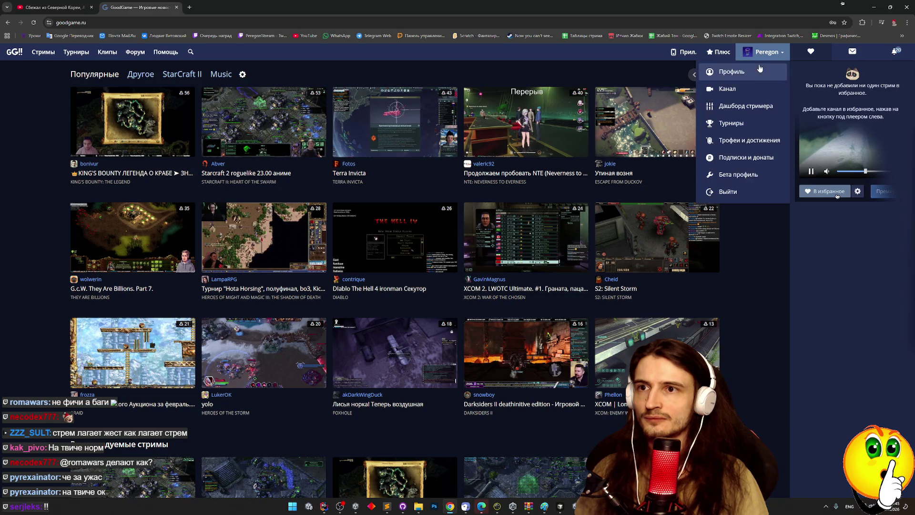
{"action": "left_click", "coordinate": [742, 89]}
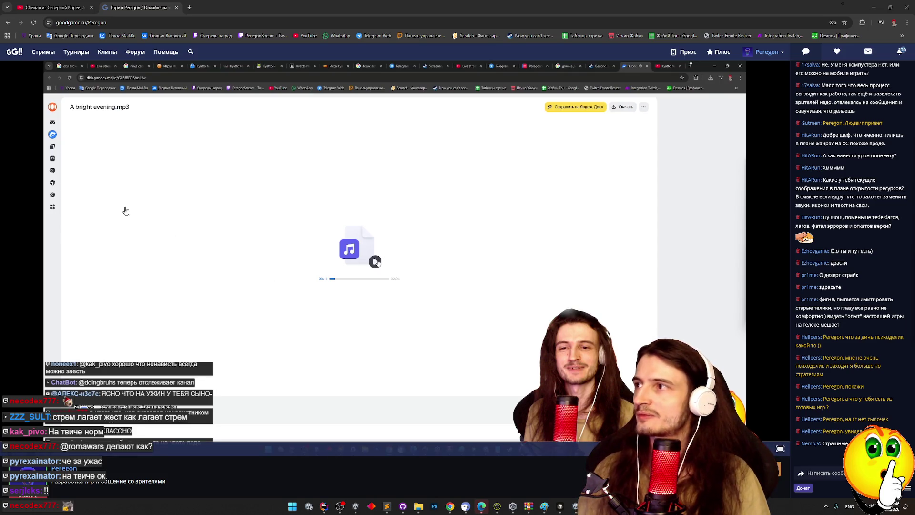
{"action": "key", "text": "F5"}
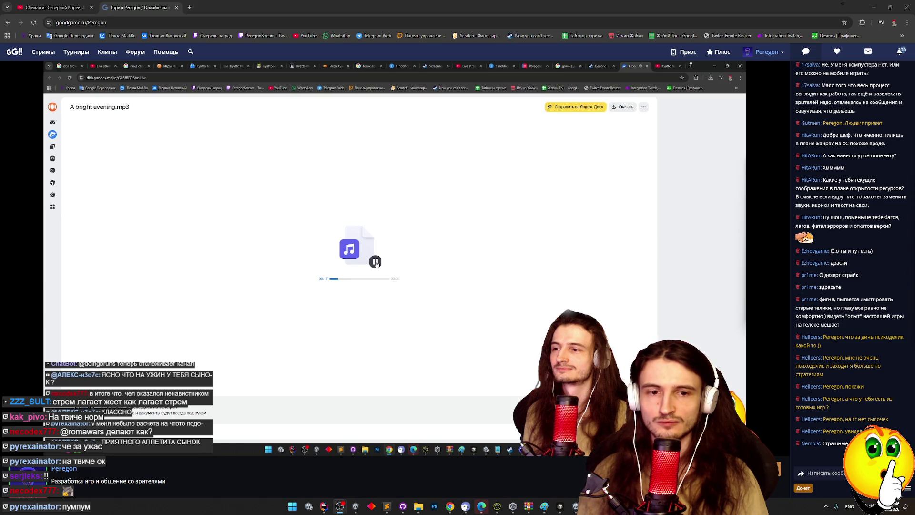
{"action": "mouse_move", "coordinate": [520, 302]}
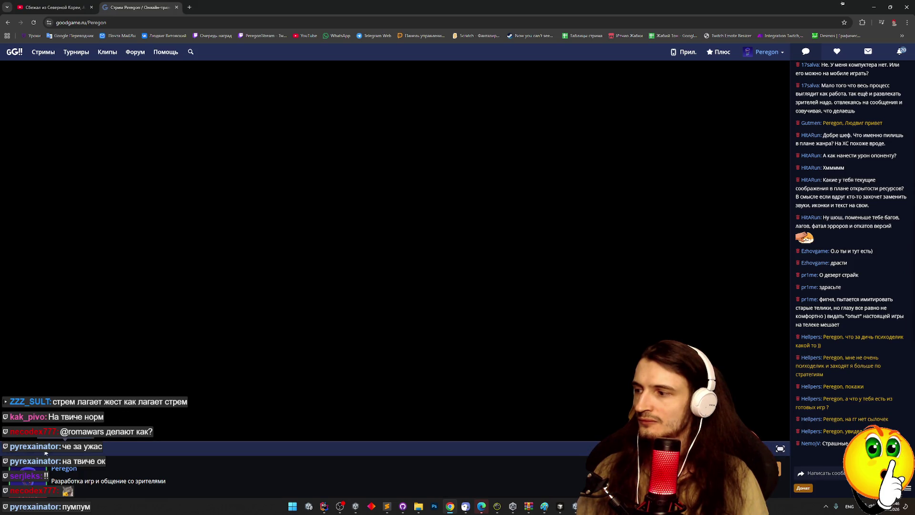
{"action": "left_click", "coordinate": [64, 468]}
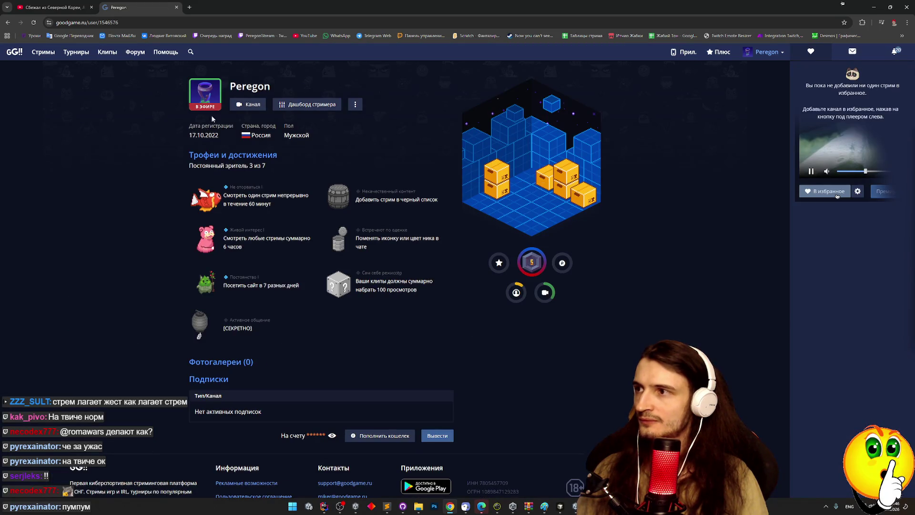
{"action": "left_click", "coordinate": [248, 104]}
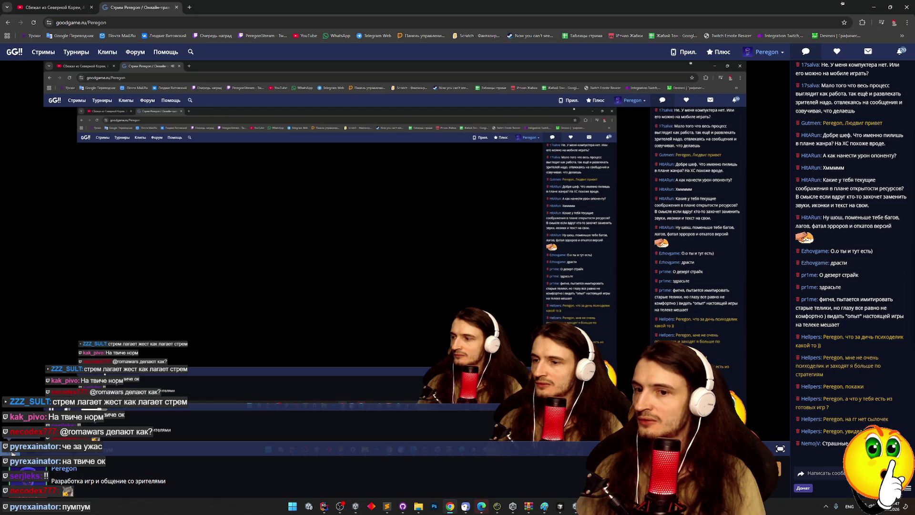
Pause the stream, close the GoodGame tab, and minimize Chrome to reveal Unity's Quantum Hub
{"action": "left_click", "coordinate": [13, 451]}
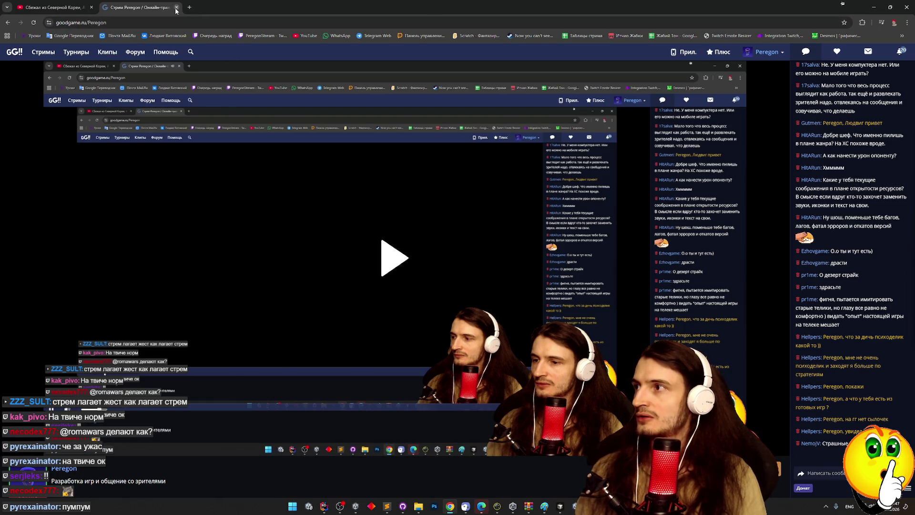
{"action": "left_click", "coordinate": [176, 8]}
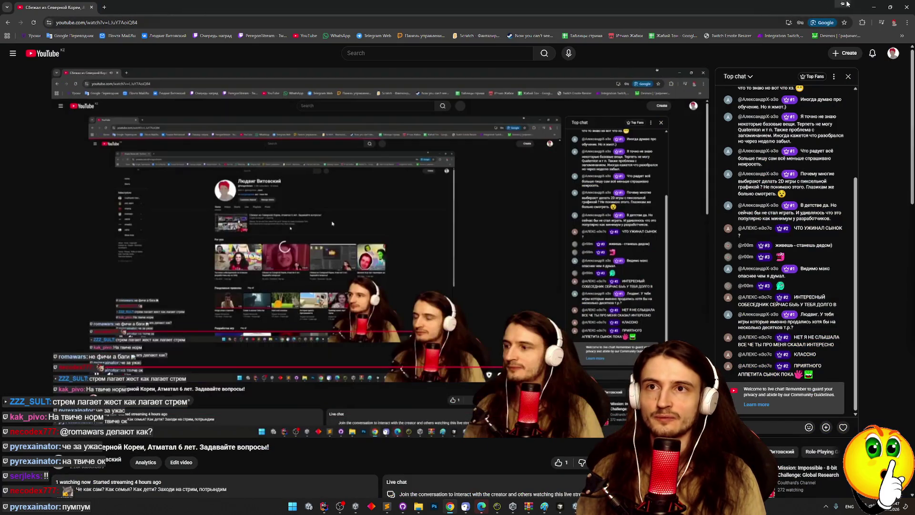
{"action": "left_click", "coordinate": [862, 22]}
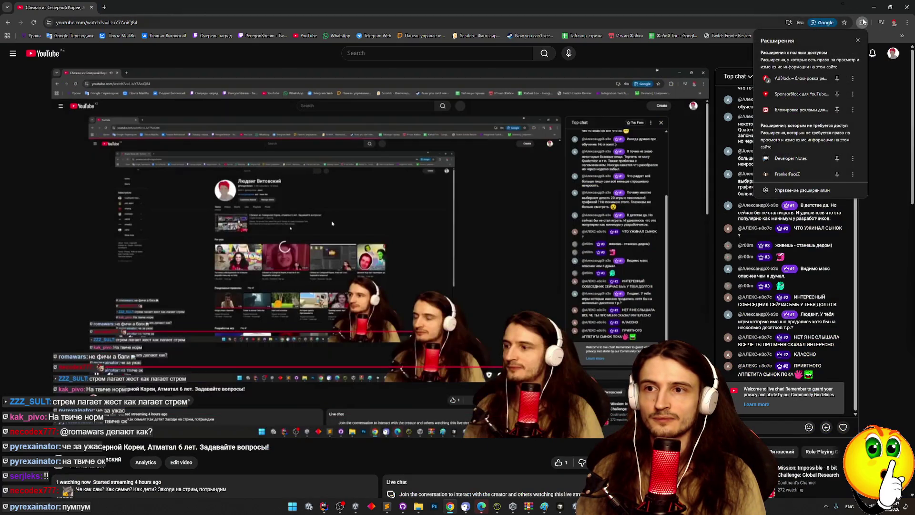
{"action": "left_click", "coordinate": [863, 22]}
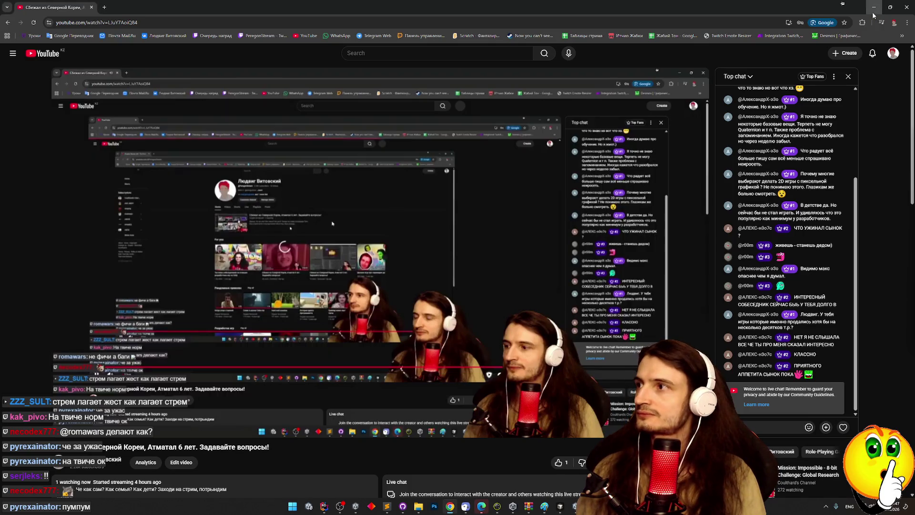
{"action": "left_click", "coordinate": [873, 9]}
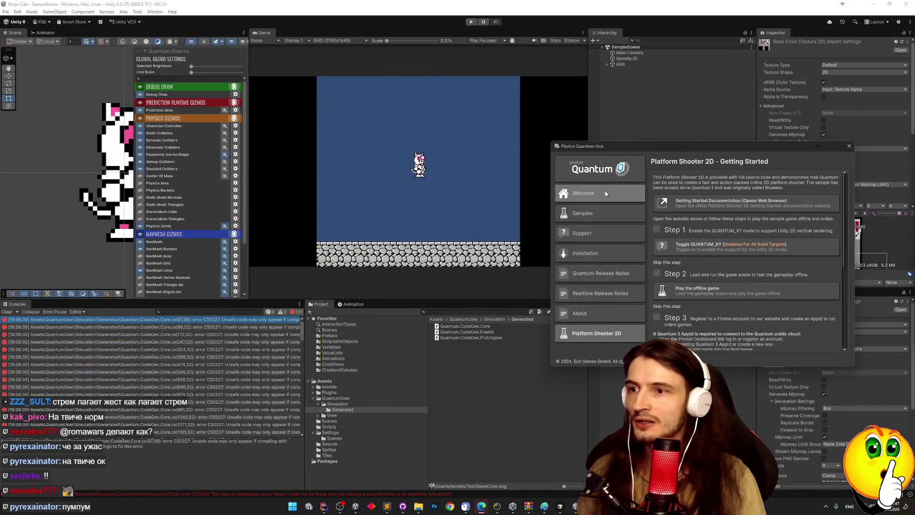
Reopen the Quantum Platform Shooter 2D Getting Started docs page from Chrome's browsing history
{"action": "left_click", "coordinate": [452, 508]}
{"action": "left_click", "coordinate": [906, 22]}
{"action": "left_click", "coordinate": [808, 100]}
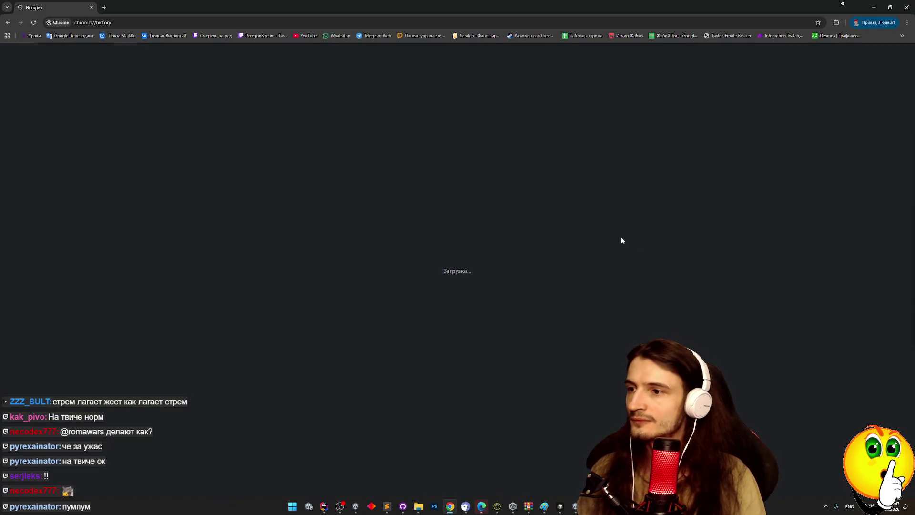
{"action": "scroll", "coordinate": [696, 230], "scroll_direction": "down", "scroll_amount": 4}
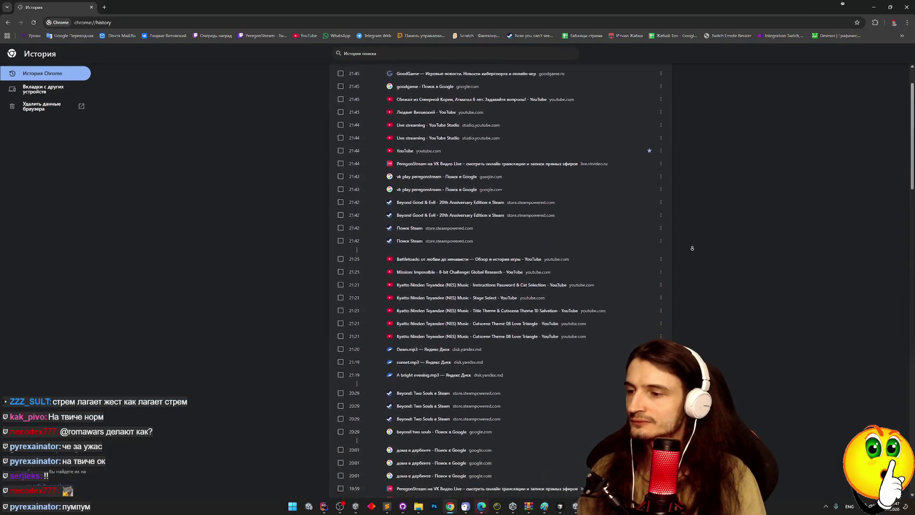
{"action": "scroll", "coordinate": [692, 232], "scroll_direction": "down", "scroll_amount": 9}
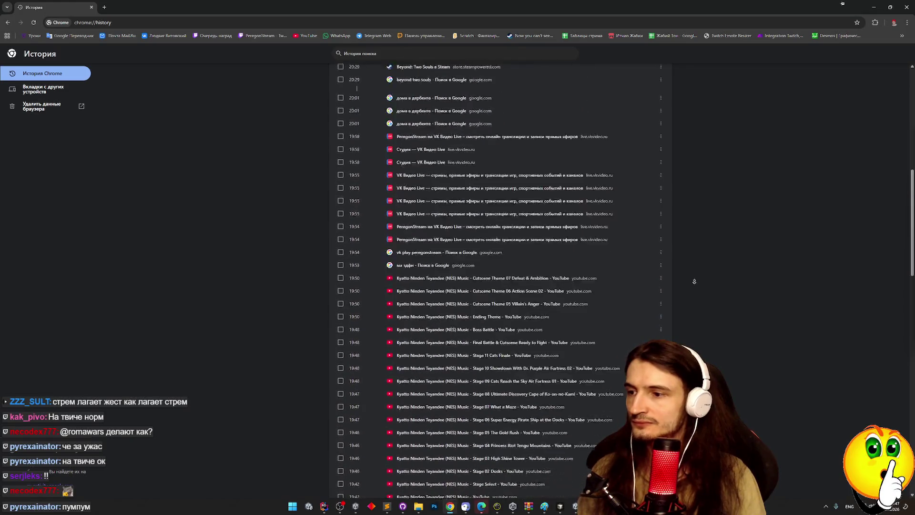
{"action": "scroll", "coordinate": [703, 236], "scroll_direction": "down", "scroll_amount": 2}
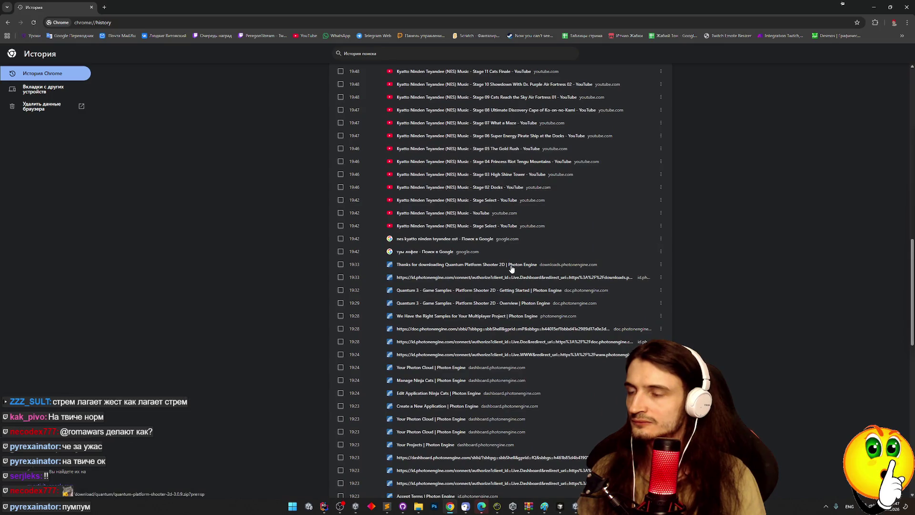
{"action": "left_click", "coordinate": [485, 294]}
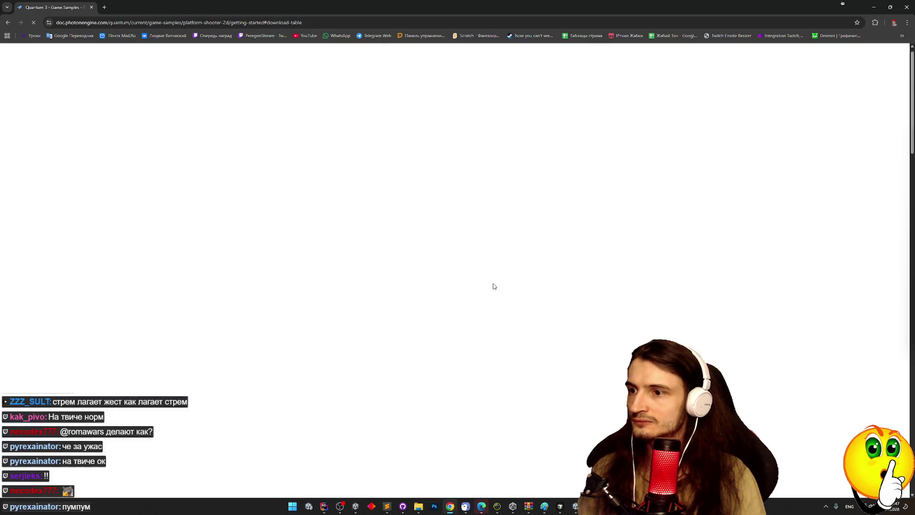
Shrink Chrome into a window over Unity and scroll the docs to Step 1: Enable Quantum 2D mode
{"action": "mouse_move", "coordinate": [594, 7]}
{"action": "left_mouse_down"}
{"action": "mouse_move", "coordinate": [582, 28]}
{"action": "mouse_move", "coordinate": [392, 59]}
{"action": "mouse_move", "coordinate": [290, 28]}
{"action": "mouse_move", "coordinate": [304, 54]}
{"action": "left_mouse_up"}
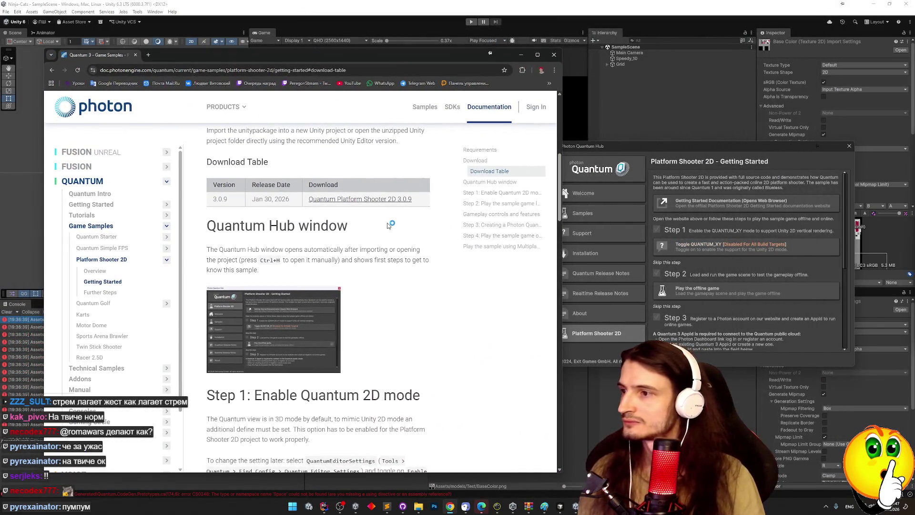
{"action": "scroll", "coordinate": [388, 233], "scroll_direction": "down", "scroll_amount": 1}
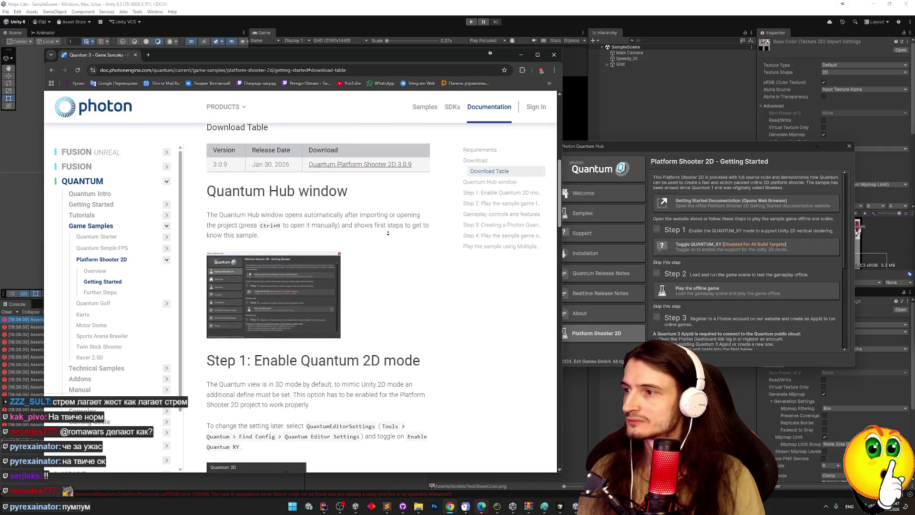
{"action": "left_click_drag", "start_coordinate": [602, 146], "coordinate": [587, 151]}
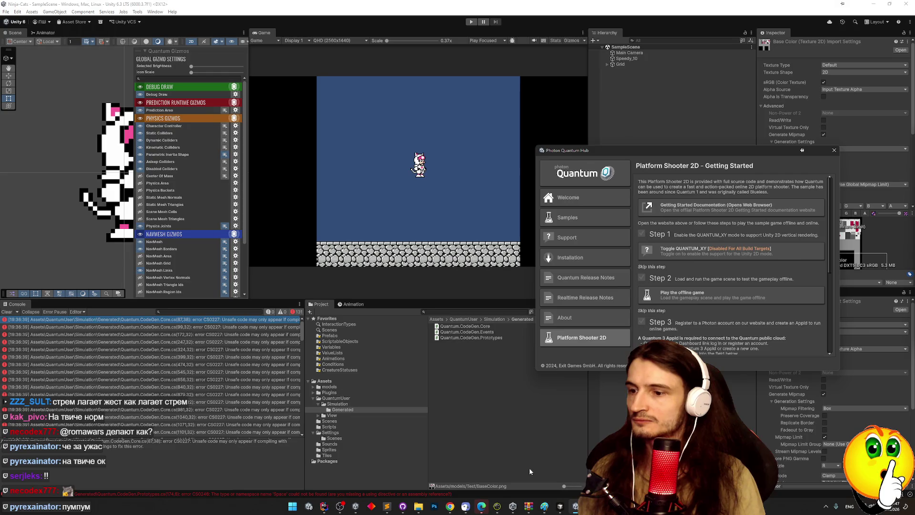
{"action": "left_click", "coordinate": [450, 506]}
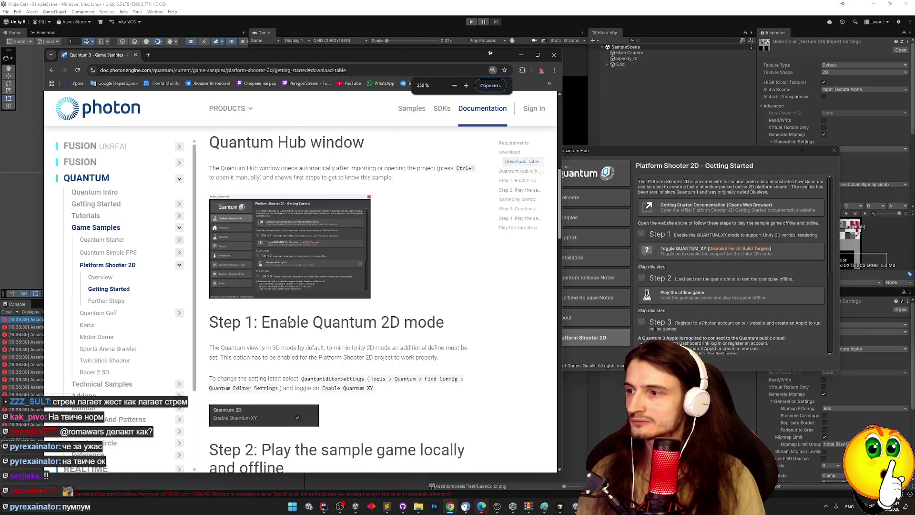
{"action": "scroll", "coordinate": [288, 319], "scroll_direction": "up", "scroll_amount": 2, "text": "ctrl"}
{"action": "scroll", "coordinate": [367, 302], "scroll_direction": "down", "scroll_amount": 3}
{"action": "middle_click", "coordinate": [456, 266]}
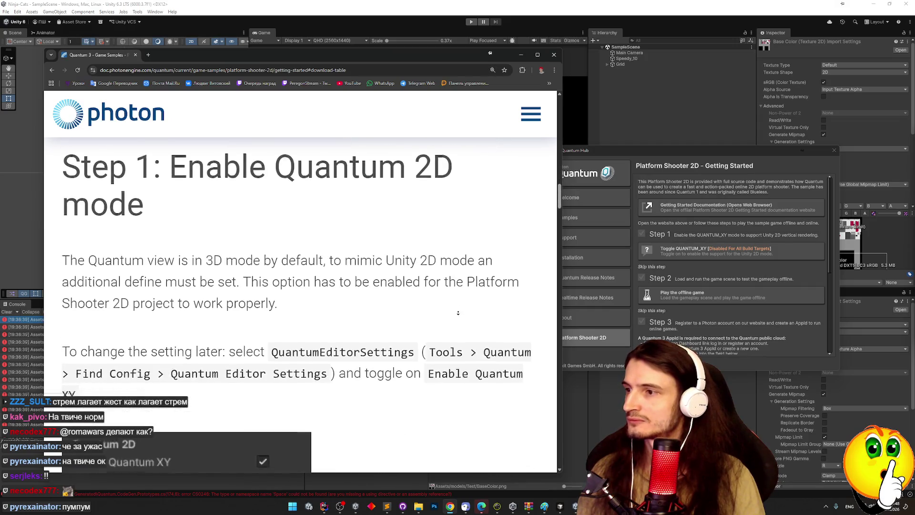
{"action": "left_click", "coordinate": [520, 54]}
{"action": "left_click", "coordinate": [6, 13]}
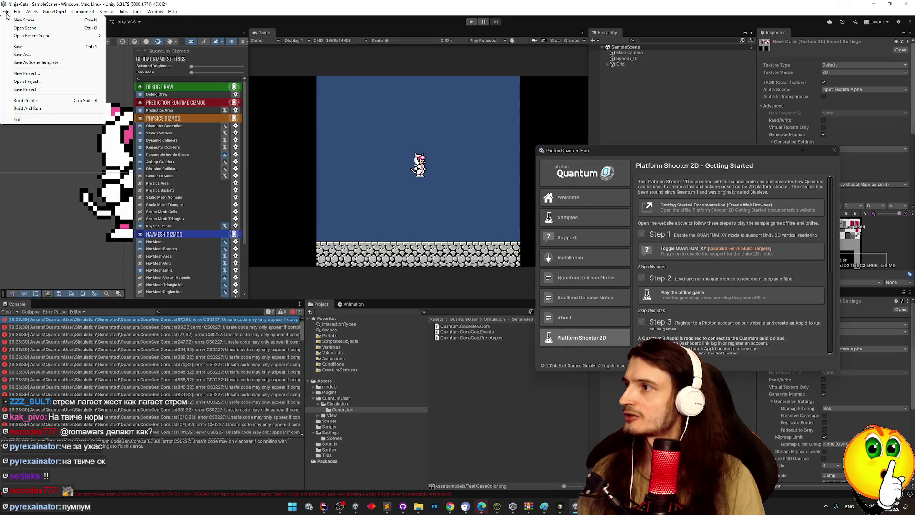
Search 'unsafe' in Player settings, tick Allow 'unsafe' Code, and close Project Settings
{"action": "left_click", "coordinate": [47, 227]}
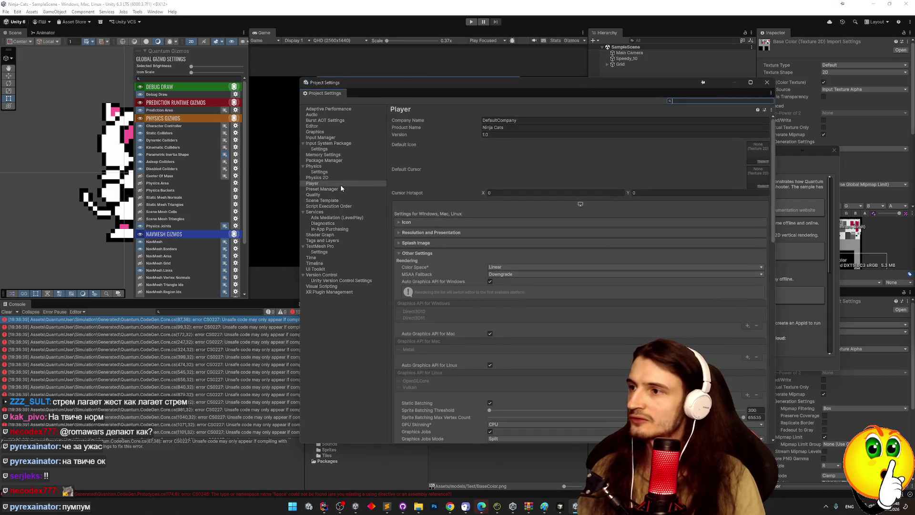
{"action": "type", "text": "u"}
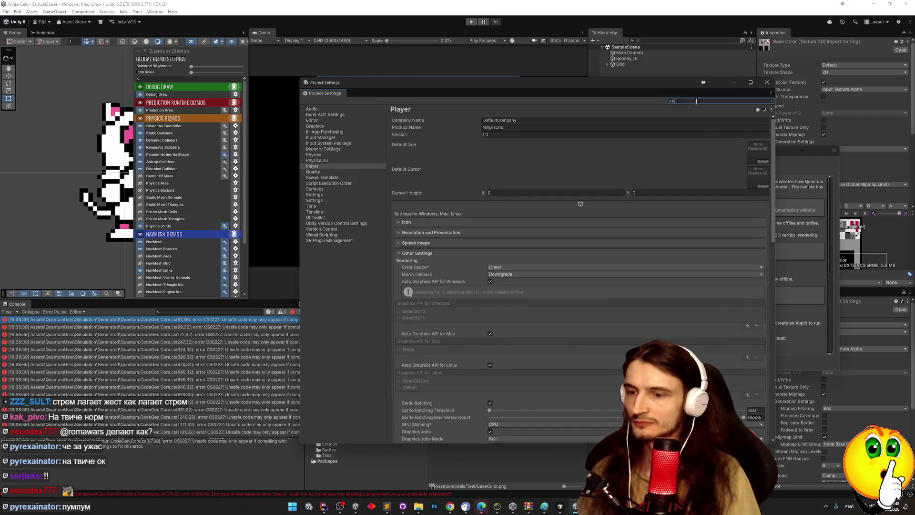
{"action": "type", "text": "nsafe"}
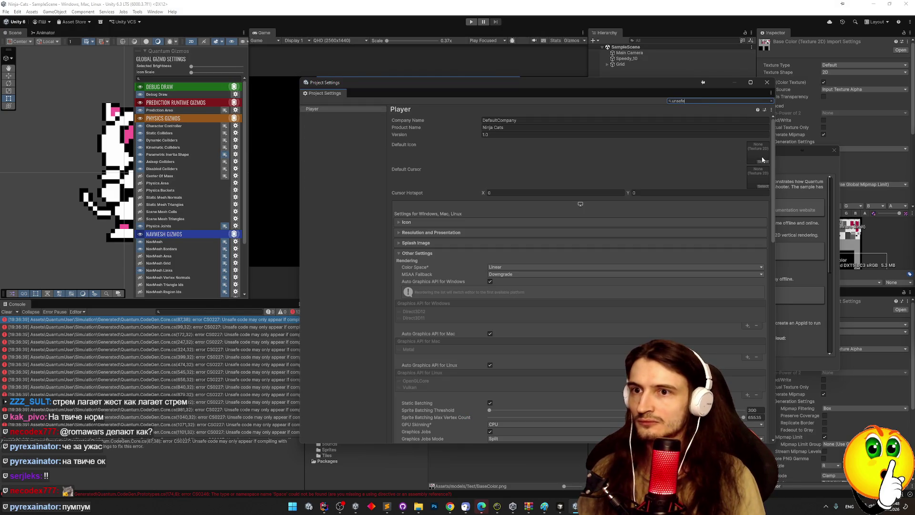
{"action": "scroll", "coordinate": [769, 266], "scroll_direction": "down", "scroll_amount": 10}
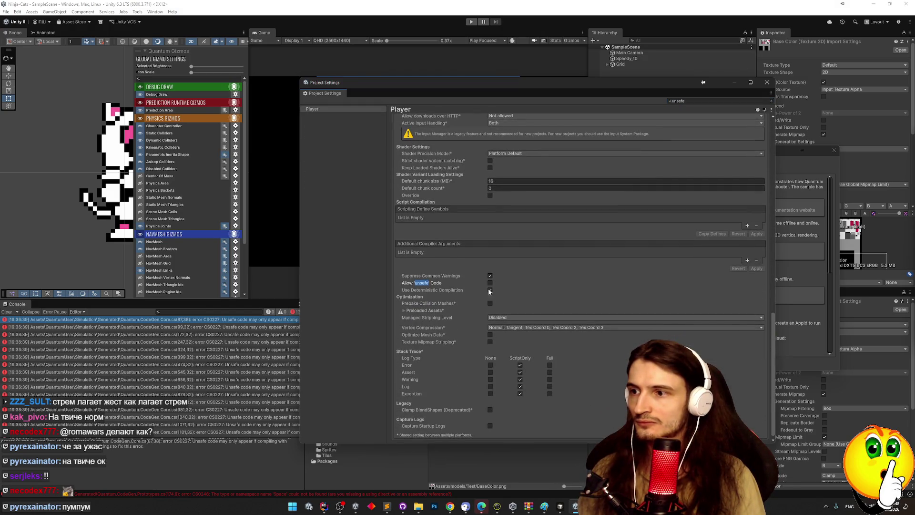
{"action": "left_click", "coordinate": [490, 282]}
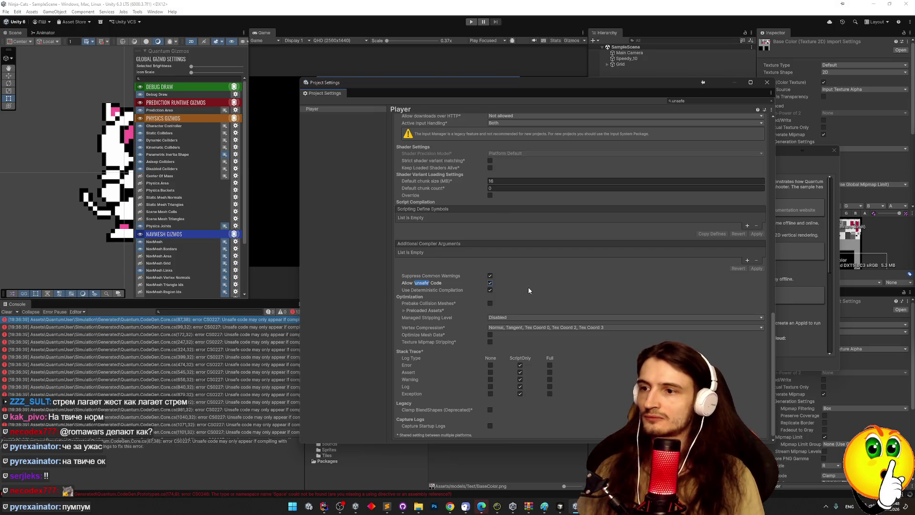
{"action": "left_click", "coordinate": [270, 379]}
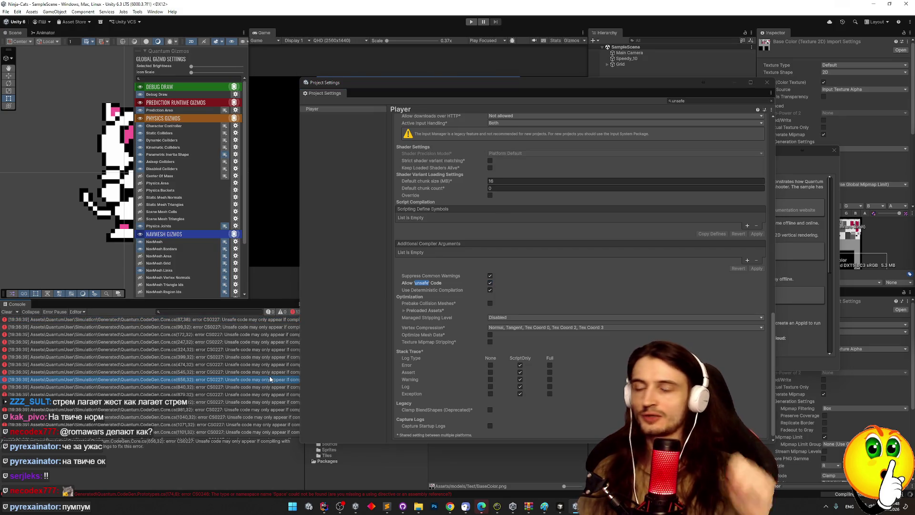
{"action": "left_click", "coordinate": [767, 83]}
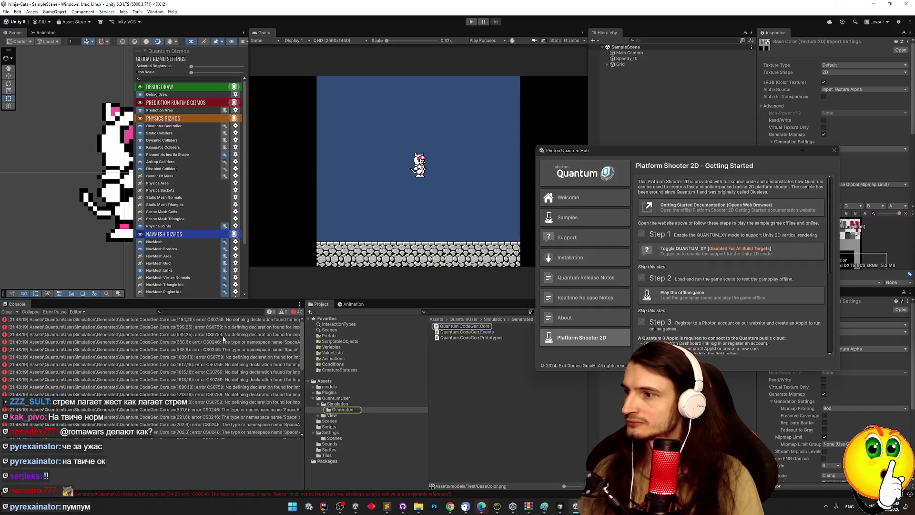
Widen the Console and trace the first error to Quantum.CodeGen.Core, then bring back the Photon docs
{"action": "left_click", "coordinate": [270, 324]}
{"action": "left_click", "coordinate": [270, 322]}
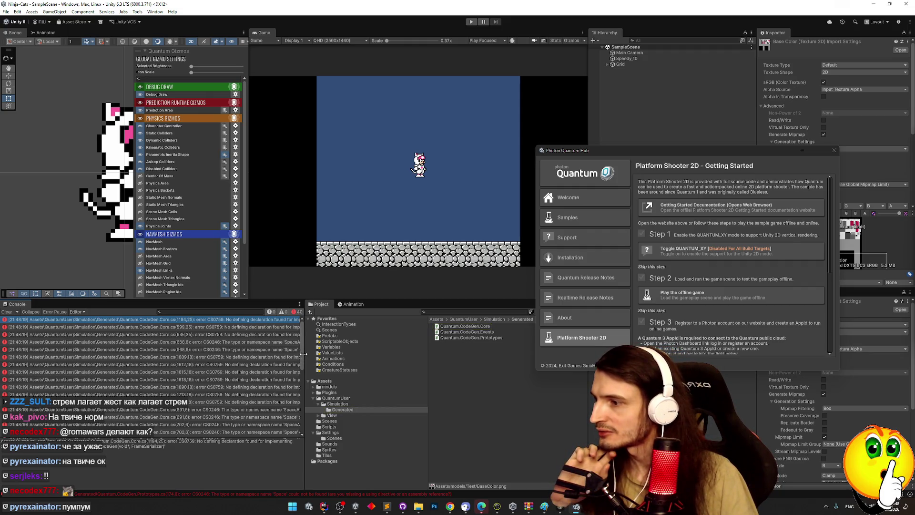
{"action": "left_click_drag", "start_coordinate": [303, 353], "coordinate": [347, 351]}
{"action": "left_click", "coordinate": [320, 320]}
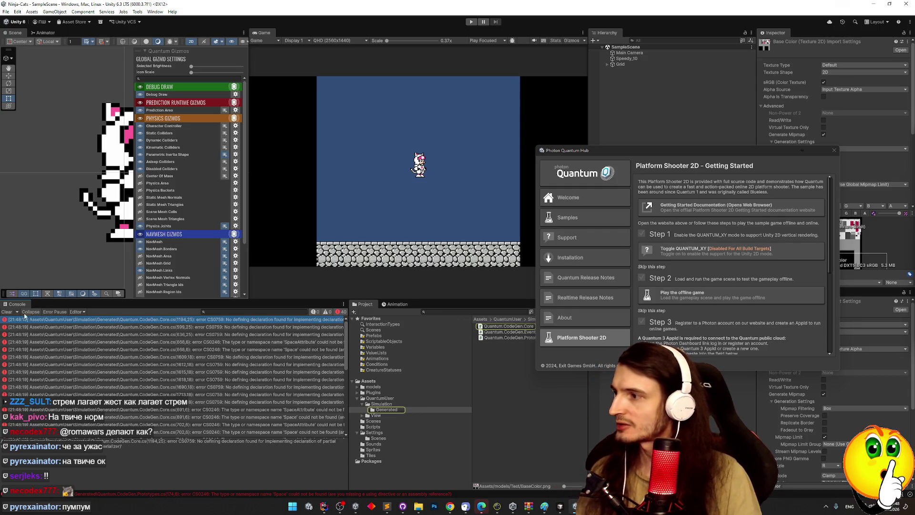
{"action": "left_click", "coordinate": [88, 320]}
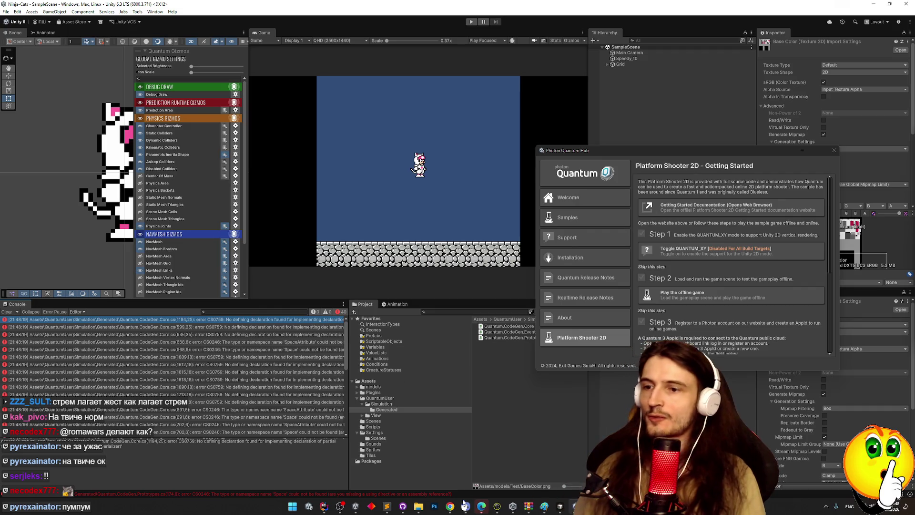
{"action": "left_click", "coordinate": [450, 507]}
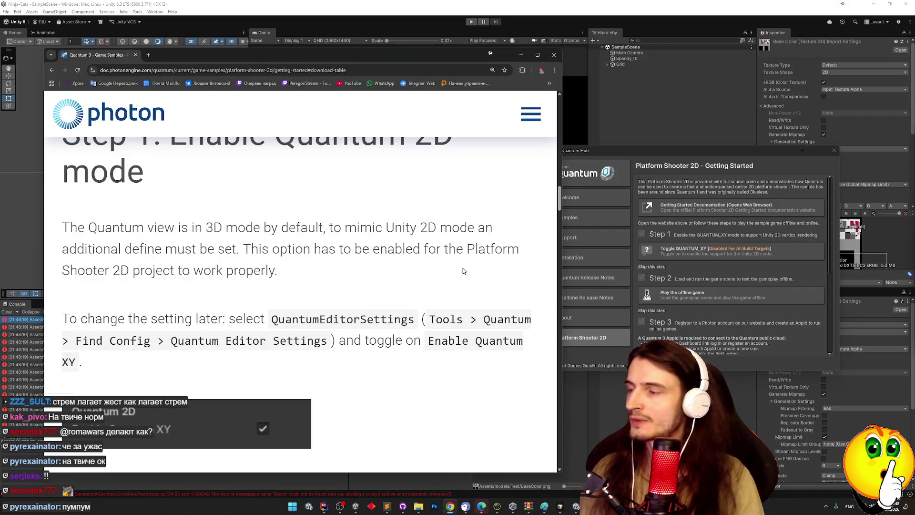
{"action": "scroll", "coordinate": [400, 260], "scroll_direction": "down", "scroll_amount": 1}
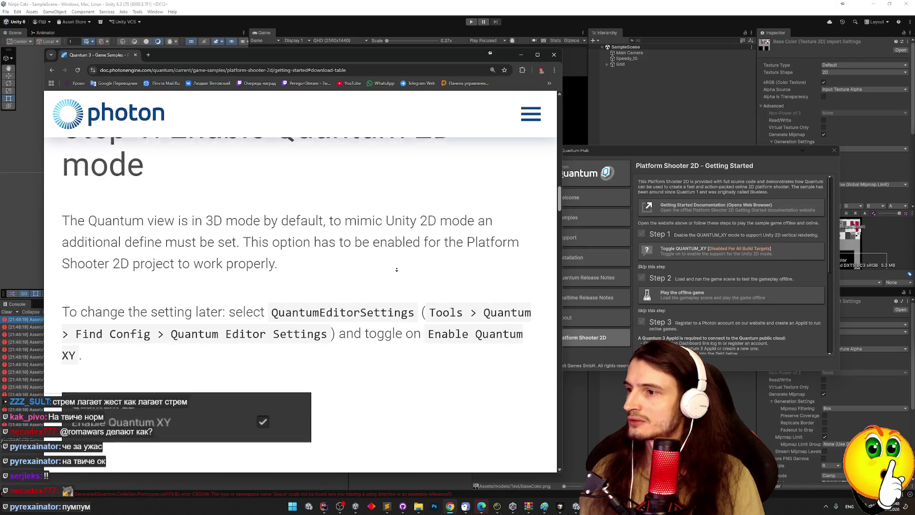
Keep Step 1: Enable Quantum 2D mode in view and shift the docs window right
{"action": "scroll", "coordinate": [396, 270], "scroll_direction": "down", "scroll_amount": 1}
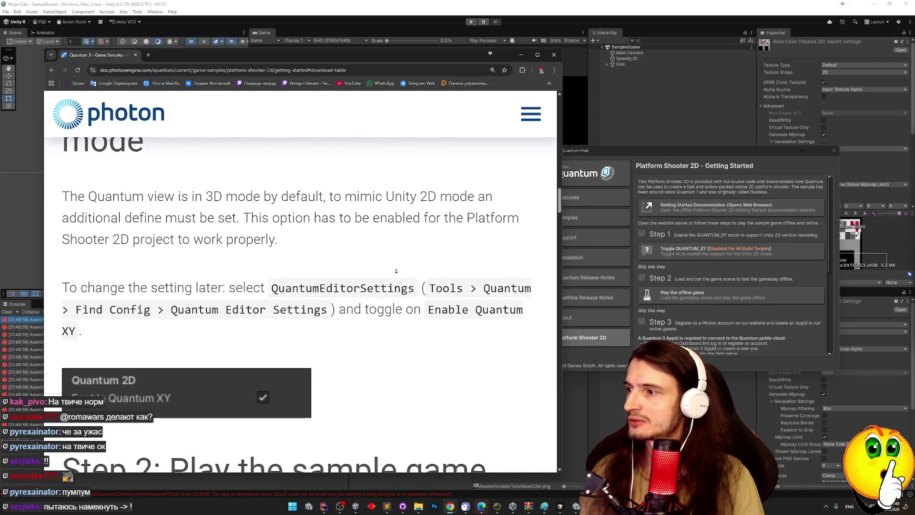
{"action": "scroll", "coordinate": [336, 181], "scroll_direction": "up", "scroll_amount": 2}
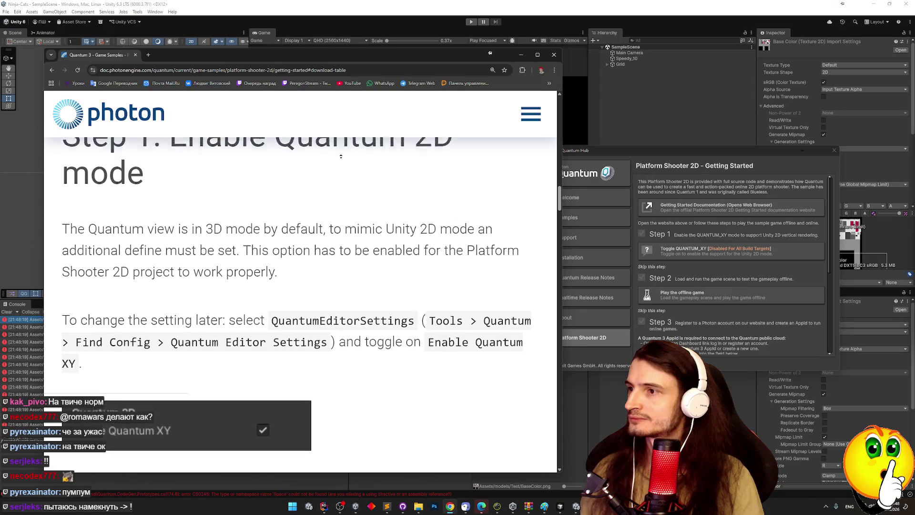
{"action": "scroll", "coordinate": [346, 211], "scroll_direction": "down", "scroll_amount": 1}
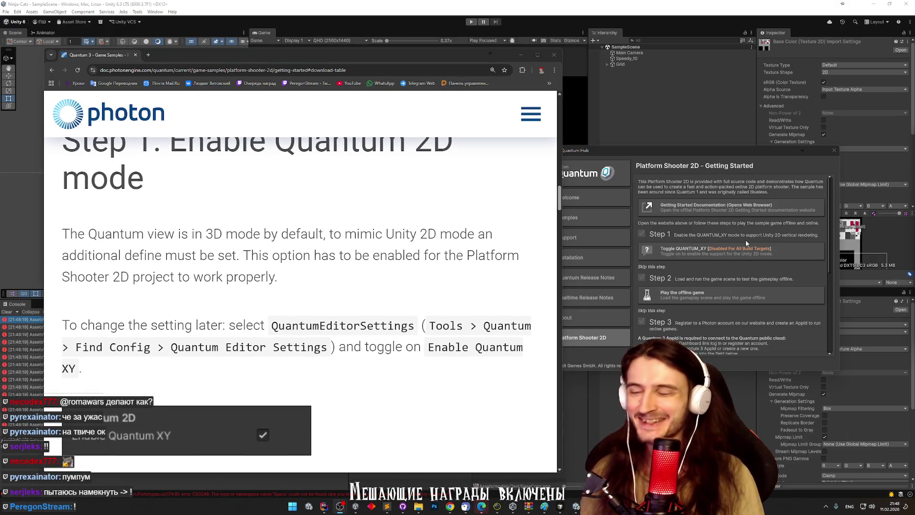
{"action": "mouse_move", "coordinate": [331, 58]}
{"action": "left_mouse_down"}
{"action": "mouse_move", "coordinate": [529, 82]}
{"action": "mouse_move", "coordinate": [529, 73]}
{"action": "mouse_move", "coordinate": [594, 76]}
{"action": "left_mouse_up"}
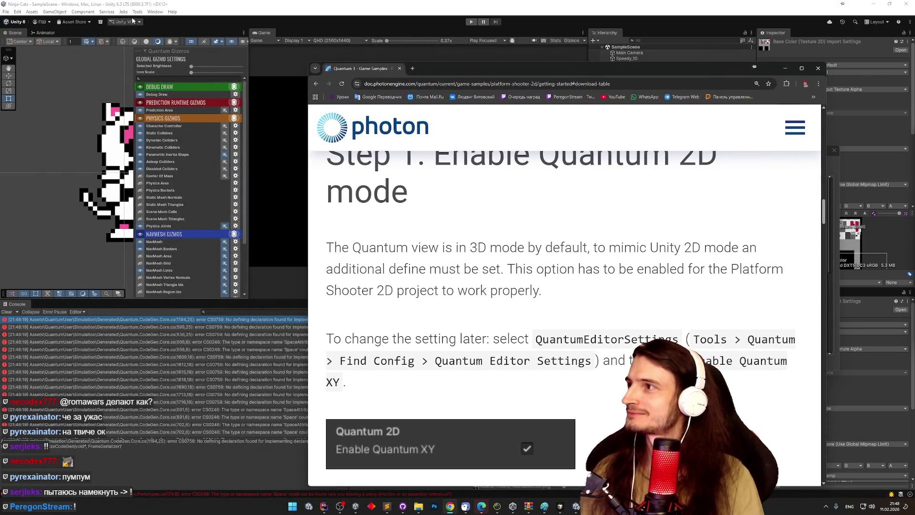
Open Quantum Editor Settings via Tools > Quantum > Find Config
{"action": "left_click", "coordinate": [157, 13]}
{"action": "left_click", "coordinate": [451, 509]}
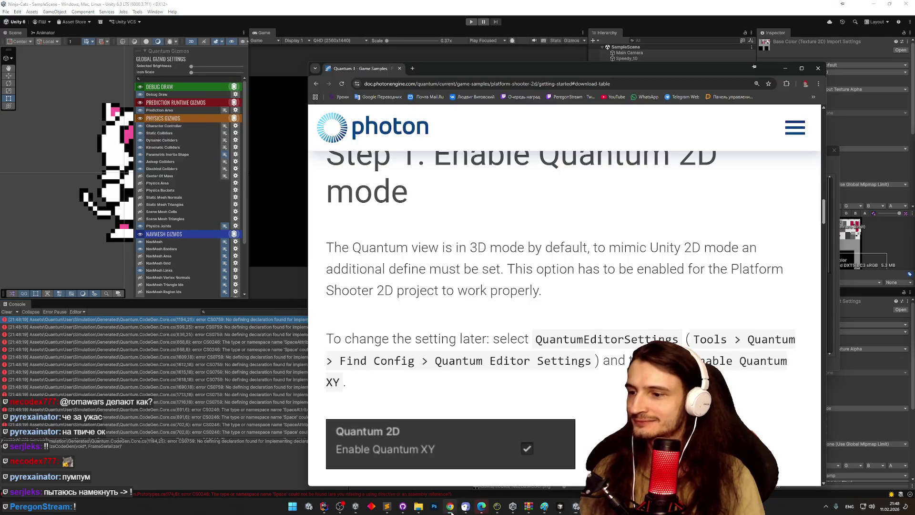
{"action": "left_click", "coordinate": [156, 12]}
{"action": "left_click", "coordinate": [156, 12]}
{"action": "left_click", "coordinate": [137, 12]}
{"action": "mouse_move", "coordinate": [155, 20]}
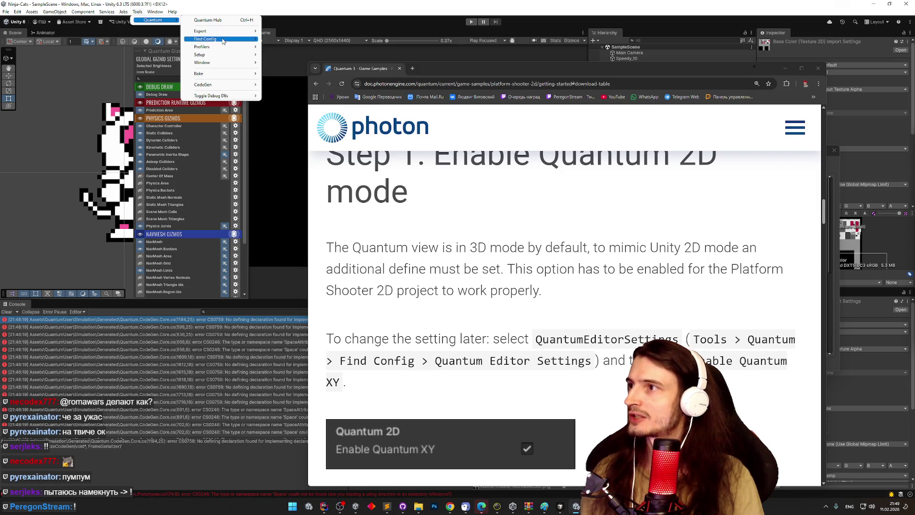
{"action": "mouse_move", "coordinate": [240, 40]}
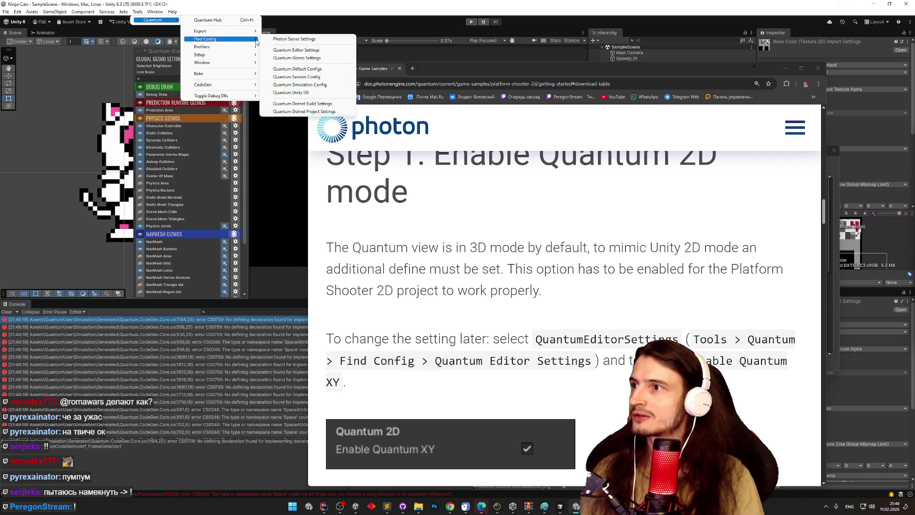
{"action": "left_click", "coordinate": [286, 50]}
Place the docs window beside the Quantum Hub and scroll down the guide
{"action": "mouse_move", "coordinate": [469, 75]}
{"action": "left_mouse_down"}
{"action": "mouse_move", "coordinate": [621, 388]}
{"action": "mouse_move", "coordinate": [182, 95]}
{"action": "mouse_move", "coordinate": [202, 42]}
{"action": "left_mouse_up"}
{"action": "scroll", "coordinate": [329, 219], "scroll_direction": "down", "scroll_amount": 2}
{"action": "scroll", "coordinate": [329, 218], "scroll_direction": "down", "scroll_amount": 1}
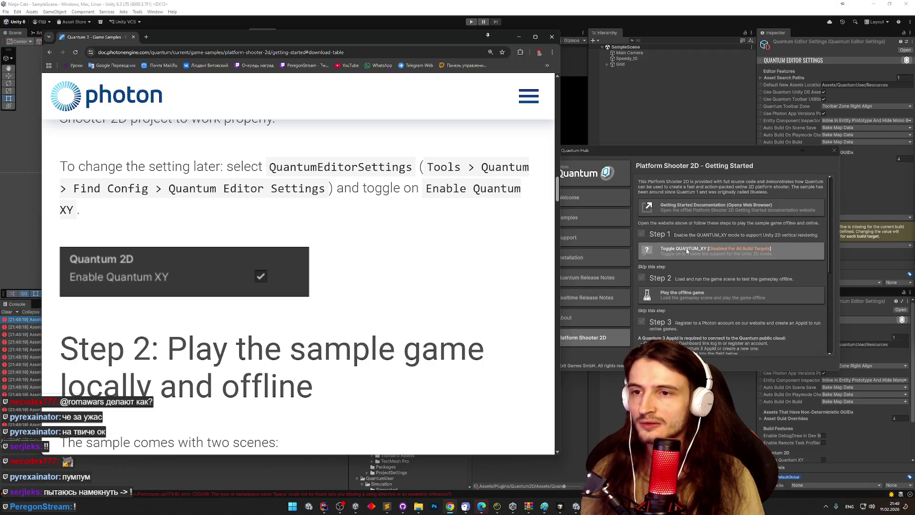
Review the Step 1 docs and move the Quantum Hub away from the Editor Settings
{"action": "left_click", "coordinate": [652, 237]}
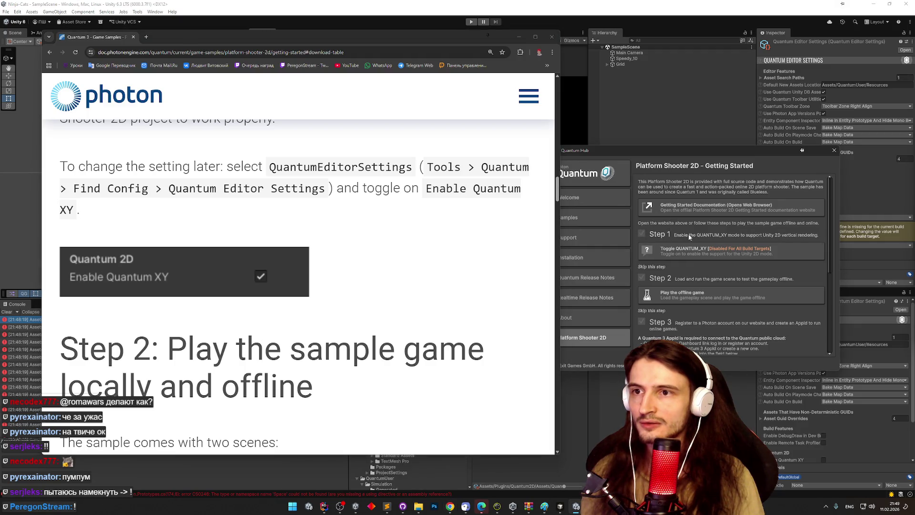
{"action": "left_click", "coordinate": [454, 205]}
{"action": "scroll", "coordinate": [454, 205], "scroll_direction": "up", "scroll_amount": 5}
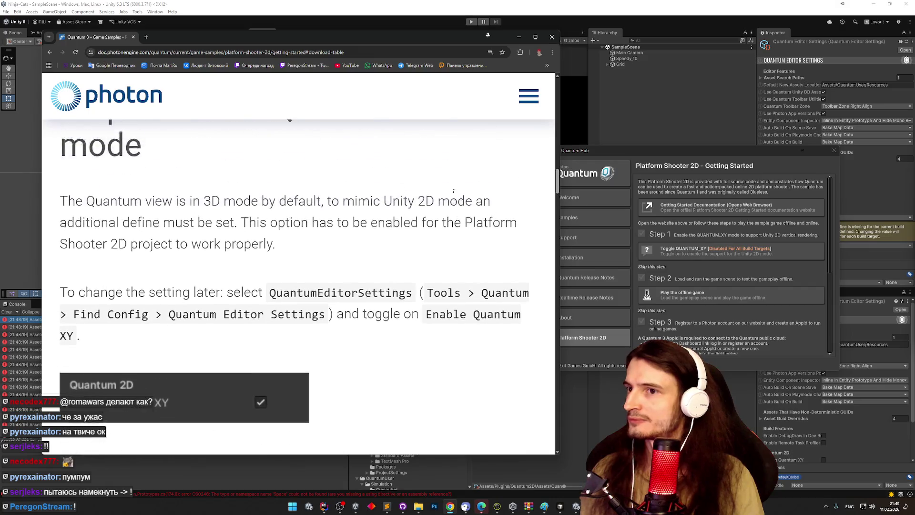
{"action": "scroll", "coordinate": [454, 204], "scroll_direction": "up", "scroll_amount": 3}
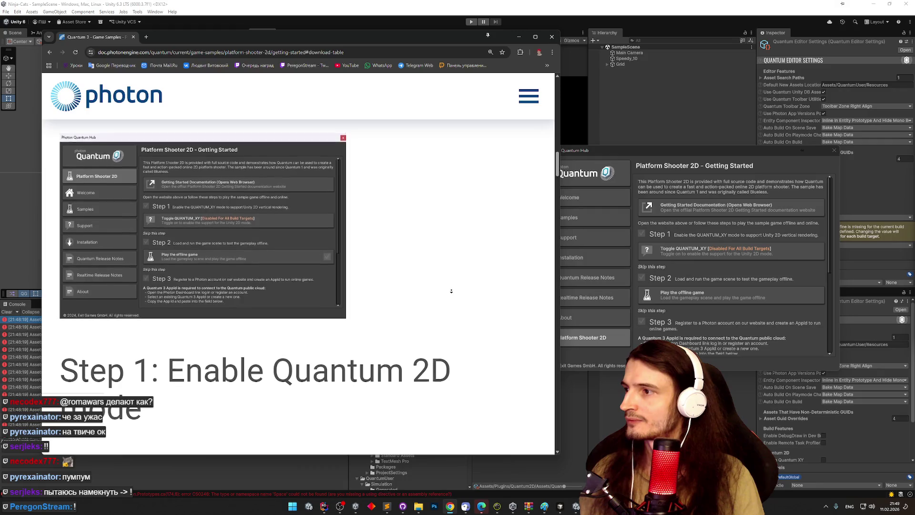
{"action": "scroll", "coordinate": [435, 352], "scroll_direction": "down", "scroll_amount": 1}
{"action": "scroll", "coordinate": [436, 353], "scroll_direction": "down", "scroll_amount": 9}
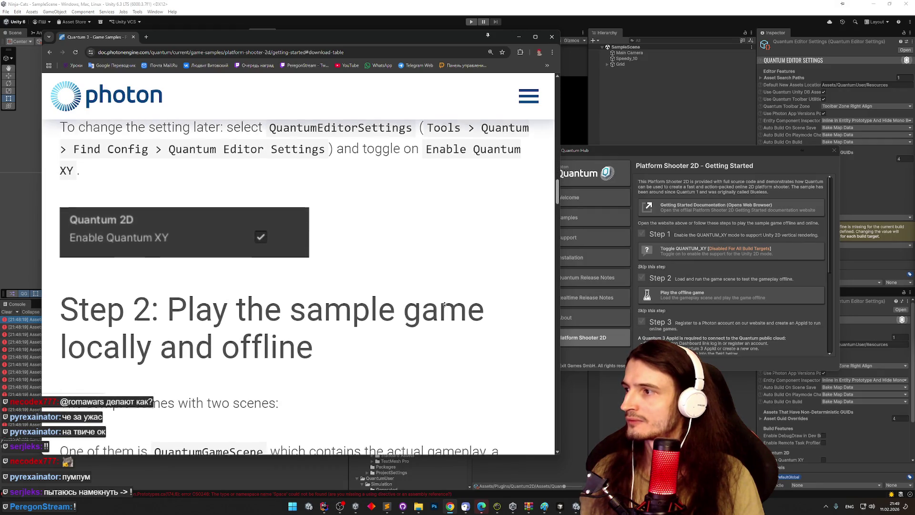
{"action": "left_click_drag", "start_coordinate": [742, 157], "coordinate": [695, 239]}
Switch on Enable Quantum XY under Quantum 2D in the Quantum Editor Settings
{"action": "left_click", "coordinate": [824, 200]}
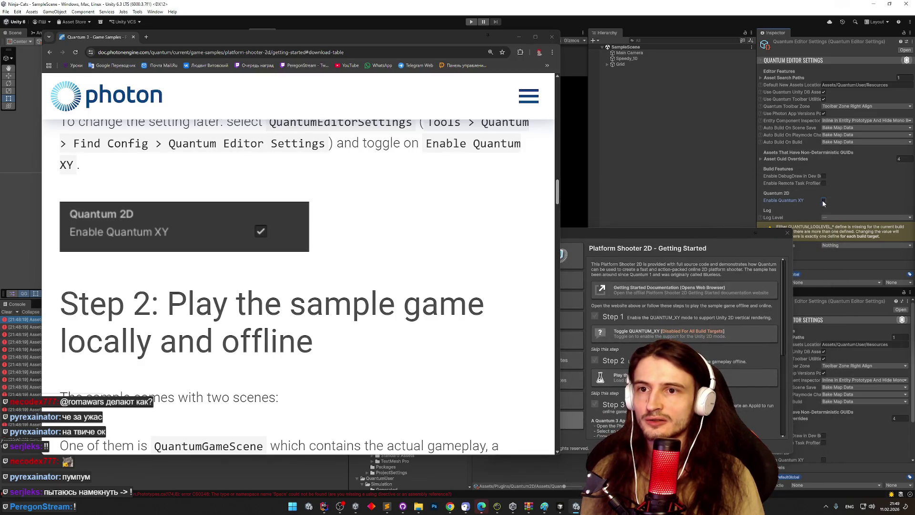
{"action": "left_click", "coordinate": [824, 200]}
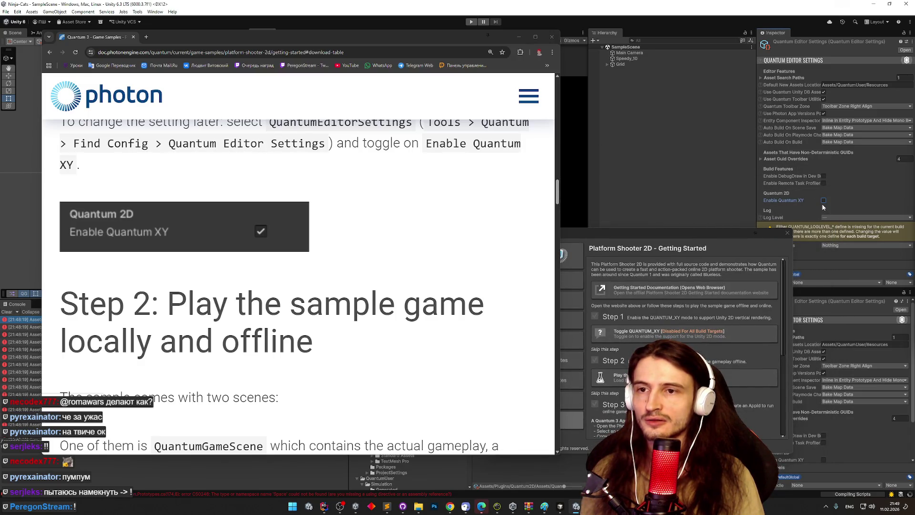
{"action": "left_click", "coordinate": [824, 201]}
{"action": "left_click", "coordinate": [823, 201]}
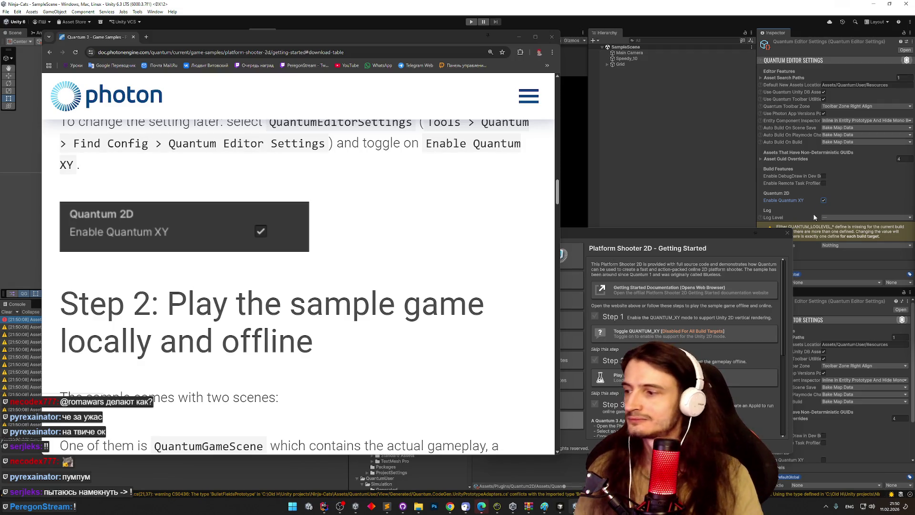
{"action": "middle_click", "coordinate": [384, 237]}
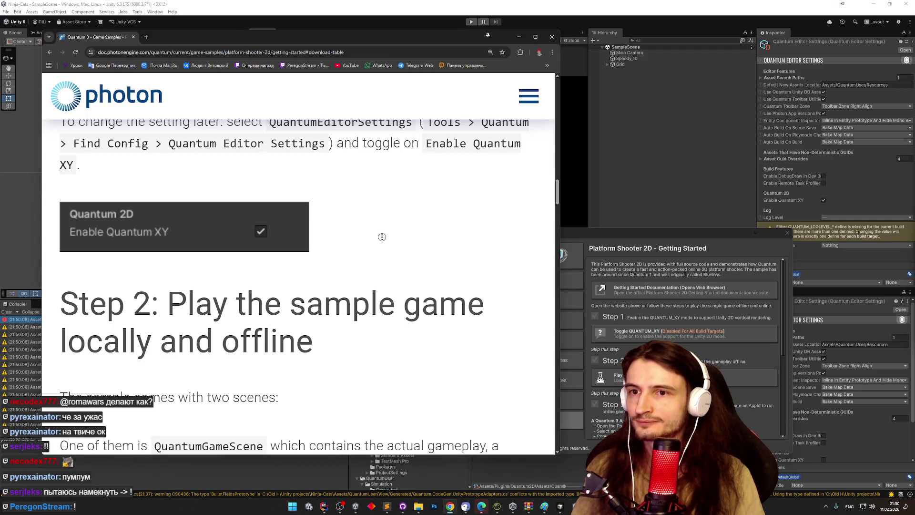
Scroll the docs to 'Step 2: Play the sample game locally and offline' and mark Step 1 done in the Hub
{"action": "middle_click", "coordinate": [384, 254]}
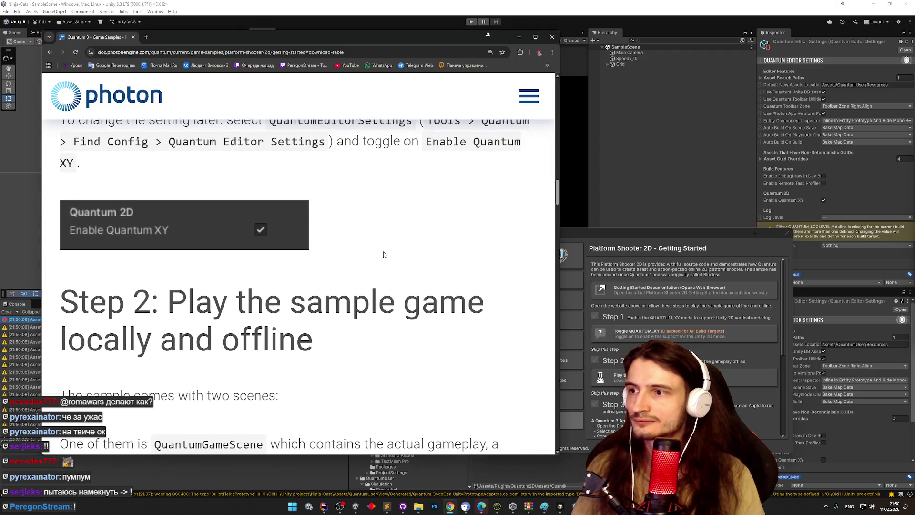
{"action": "scroll", "coordinate": [379, 284], "scroll_direction": "down", "scroll_amount": 2}
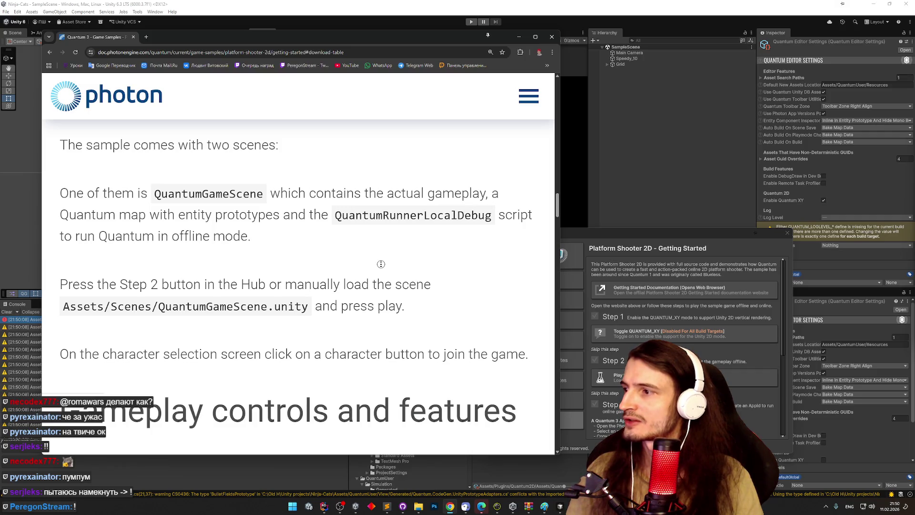
{"action": "left_click", "coordinate": [611, 332]}
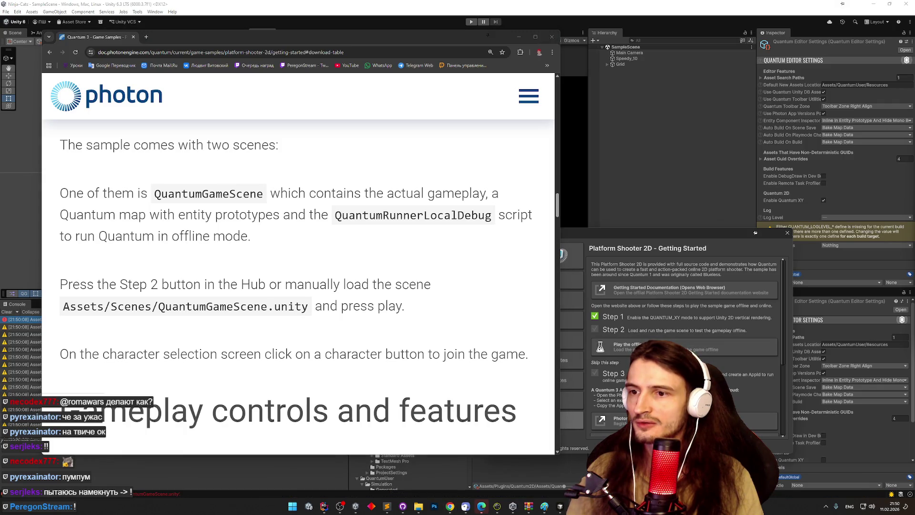
Search the Project window for scenes with t:scene
{"action": "left_click_drag", "start_coordinate": [487, 39], "coordinate": [218, 84]}
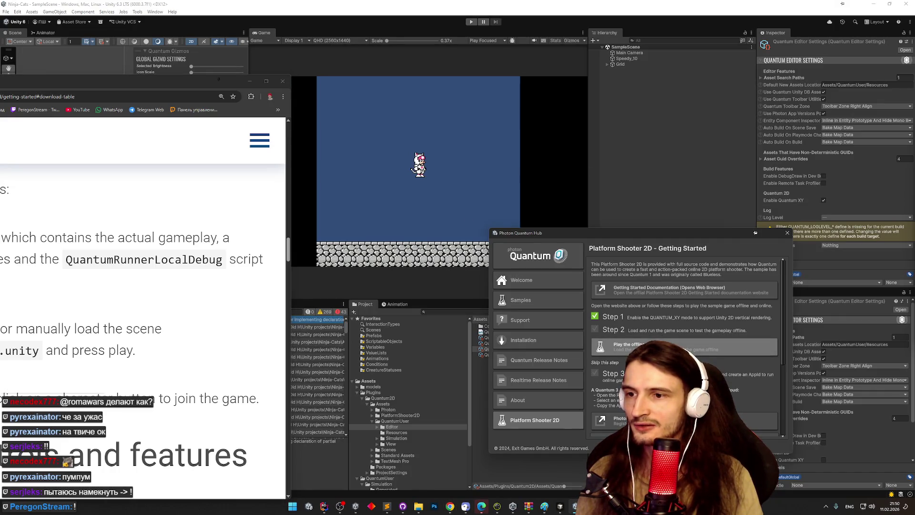
{"action": "mouse_move", "coordinate": [119, 86]}
{"action": "left_mouse_down"}
{"action": "mouse_move", "coordinate": [627, 76]}
{"action": "mouse_move", "coordinate": [674, 175]}
{"action": "mouse_move", "coordinate": [745, 244]}
{"action": "mouse_move", "coordinate": [431, 161]}
{"action": "mouse_move", "coordinate": [469, 160]}
{"action": "mouse_move", "coordinate": [48, 160]}
{"action": "left_mouse_up"}
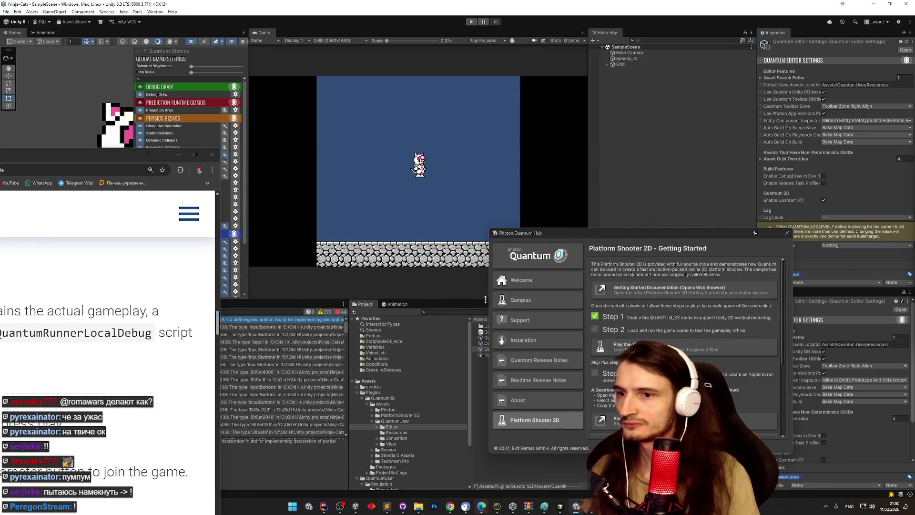
{"action": "left_click", "coordinate": [461, 311]}
{"action": "type", "text": "t:s"}
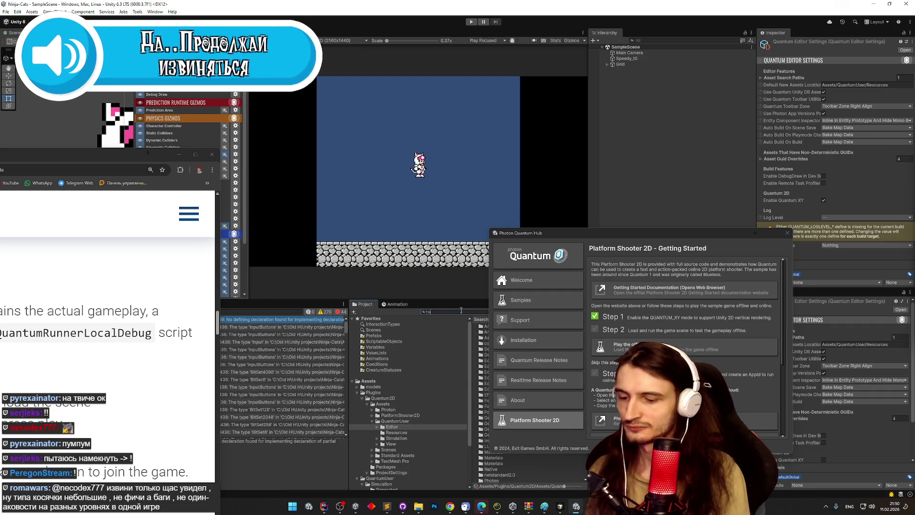
{"action": "type", "text": "cene"}
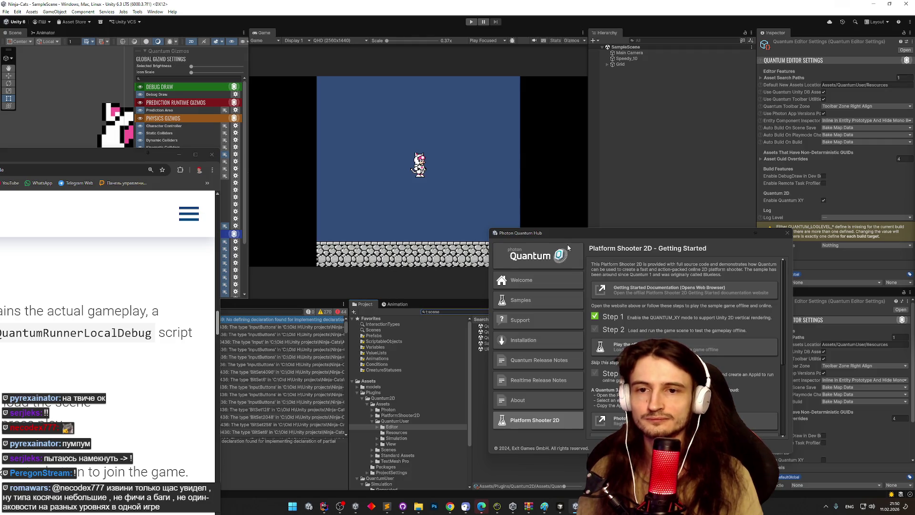
Rearrange the Hub and docs windows, then open QuantumGameScene from the scene results
{"action": "left_click_drag", "start_coordinate": [595, 237], "coordinate": [689, 241]}
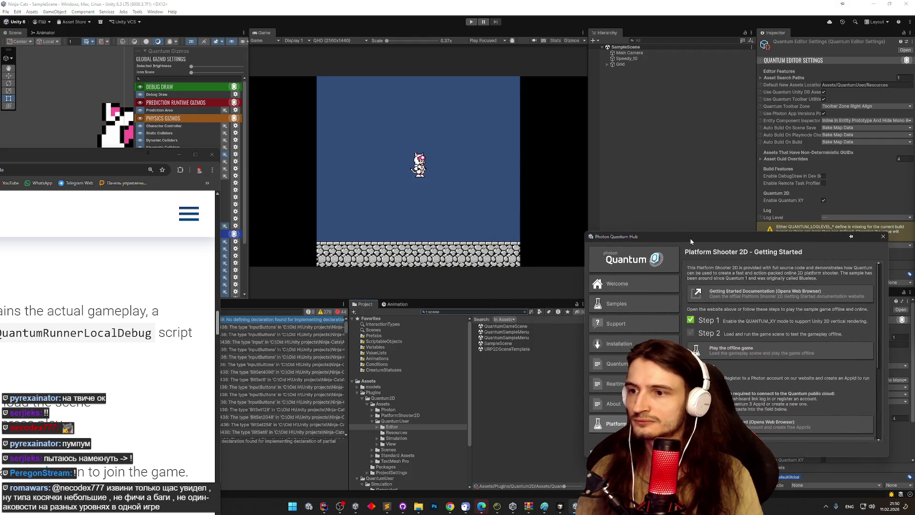
{"action": "left_click_drag", "start_coordinate": [136, 160], "coordinate": [409, 71]}
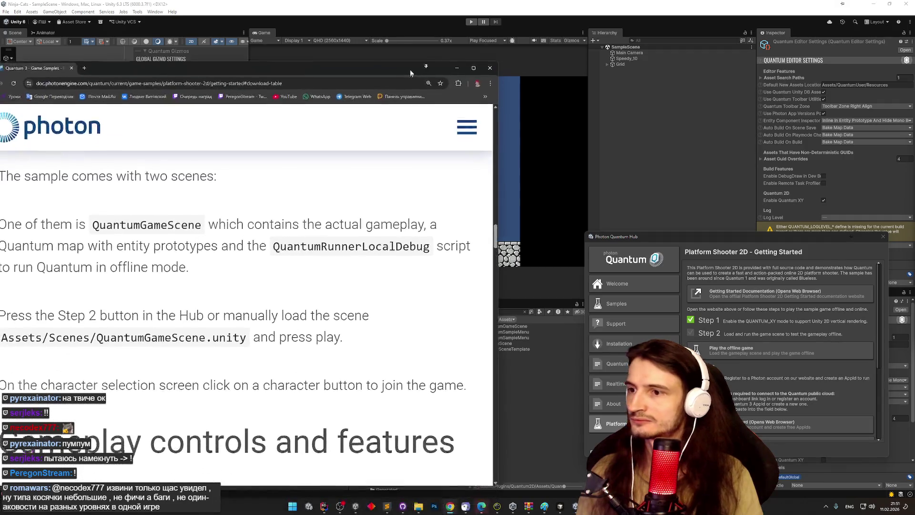
{"action": "left_click_drag", "start_coordinate": [499, 218], "coordinate": [362, 217]}
{"action": "mouse_move", "coordinate": [173, 67]}
{"action": "left_mouse_down"}
{"action": "mouse_move", "coordinate": [249, 34]}
{"action": "mouse_move", "coordinate": [226, 38]}
{"action": "left_mouse_up"}
{"action": "scroll", "coordinate": [413, 205], "scroll_direction": "down", "scroll_amount": 1}
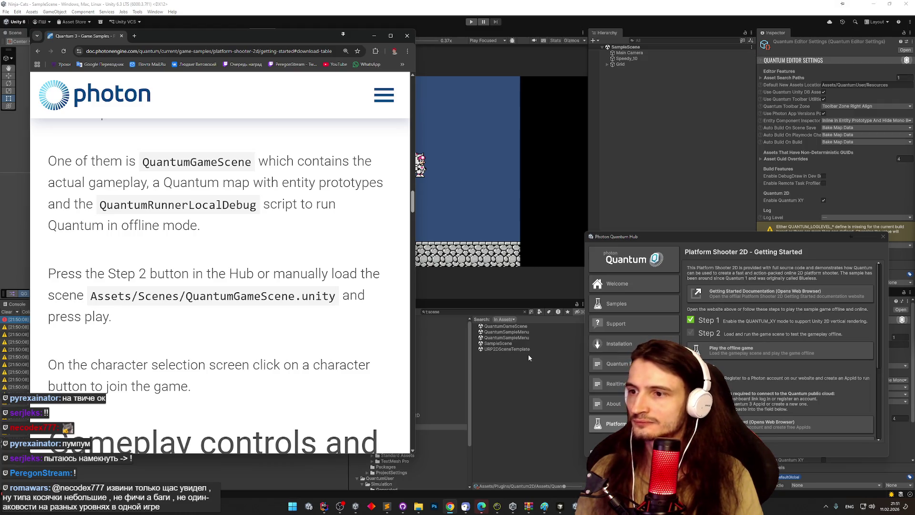
{"action": "scroll", "coordinate": [306, 279], "scroll_direction": "down", "scroll_amount": 1}
{"action": "left_click", "coordinate": [517, 328]}
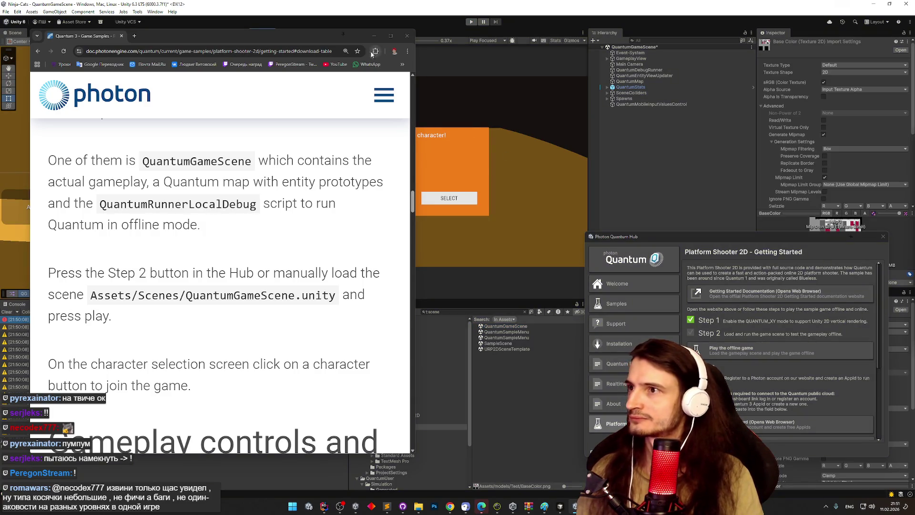
Hide the docs, ping Quantum.CodeGen.Core from the top Console error, and select its message
{"action": "left_click", "coordinate": [374, 36]}
{"action": "left_click", "coordinate": [200, 324]}
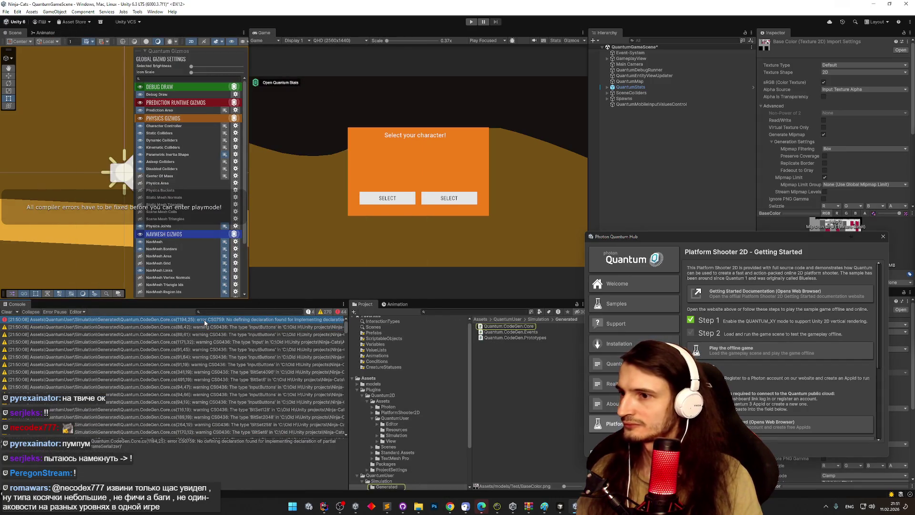
{"action": "triple_click", "coordinate": [155, 444]}
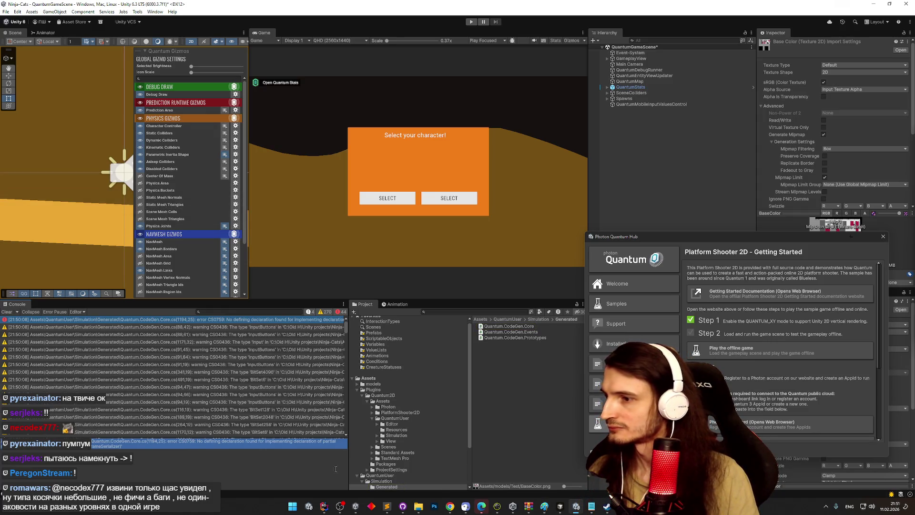
Glance back at the Photon docs, then reselect the full error message text
{"action": "left_click", "coordinate": [450, 506]}
{"action": "left_click", "coordinate": [454, 508]}
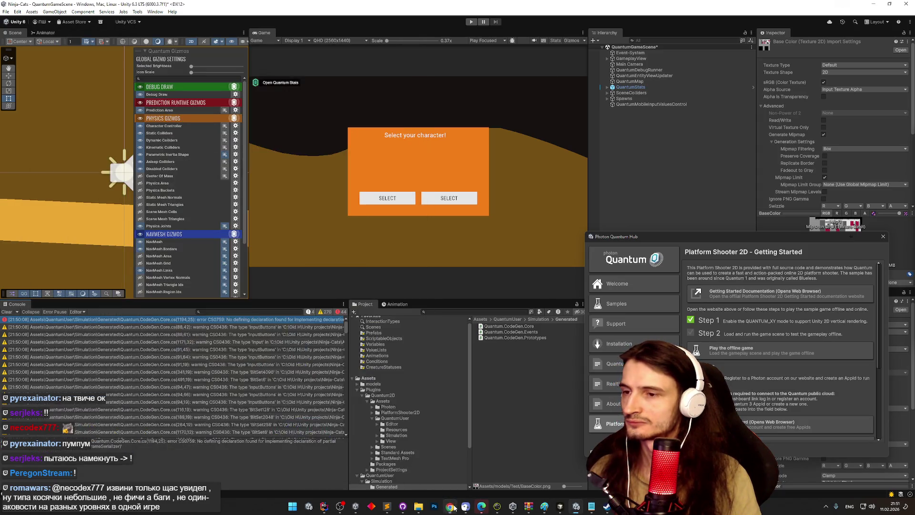
{"action": "left_click", "coordinate": [454, 508]}
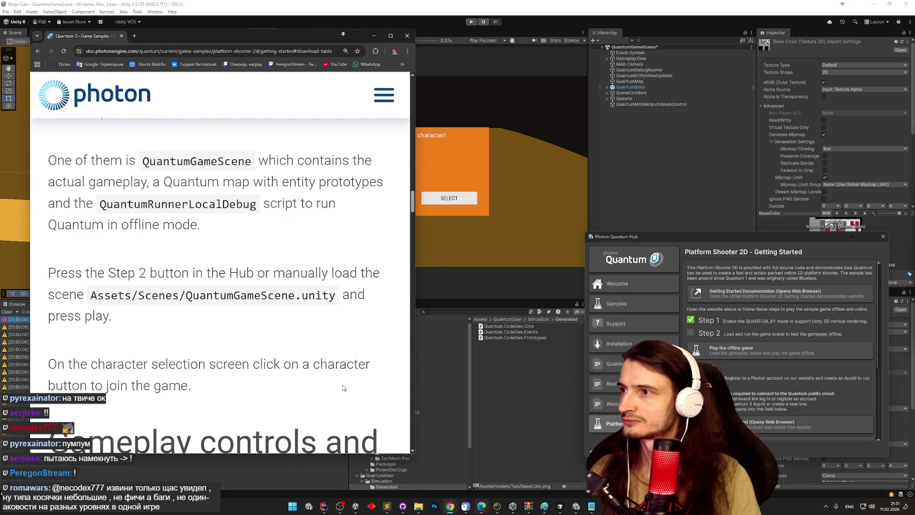
{"action": "left_click", "coordinate": [453, 507]}
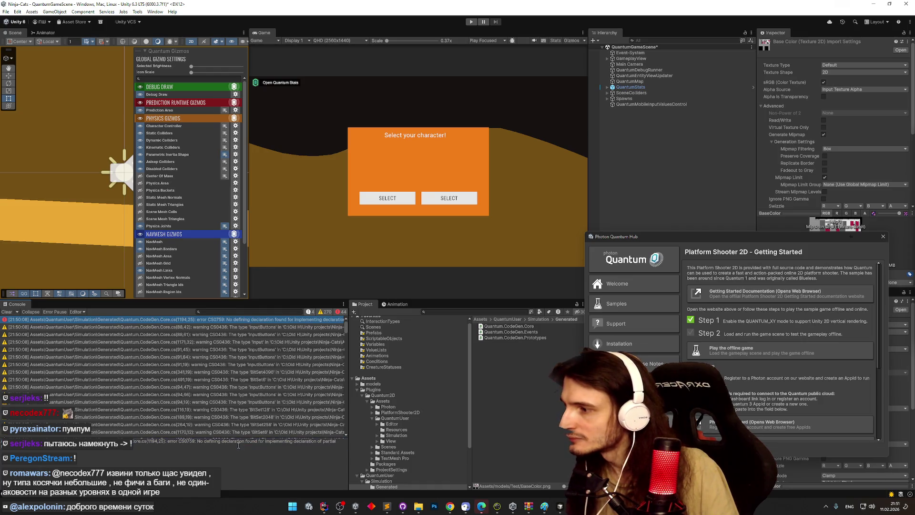
{"action": "triple_click", "coordinate": [279, 448]}
Review the console warnings and compile error, then open the QuantumUser folder under Assets
{"action": "left_click", "coordinate": [68, 327]}
{"action": "left_click", "coordinate": [68, 320]}
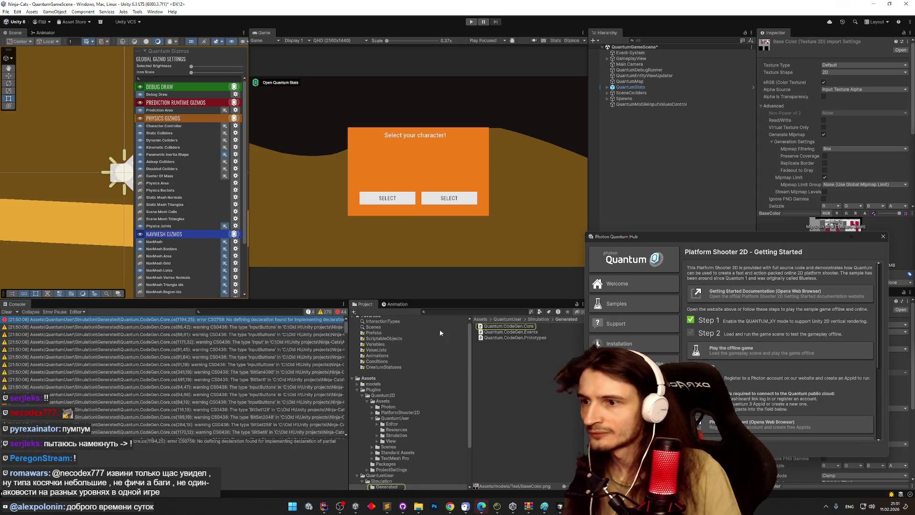
{"action": "left_click", "coordinate": [480, 319]}
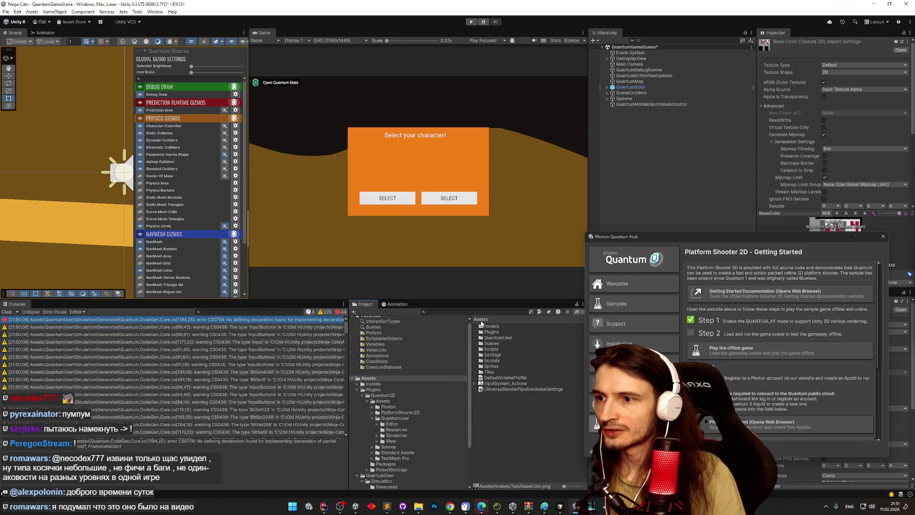
{"action": "double_click", "coordinate": [510, 337]}
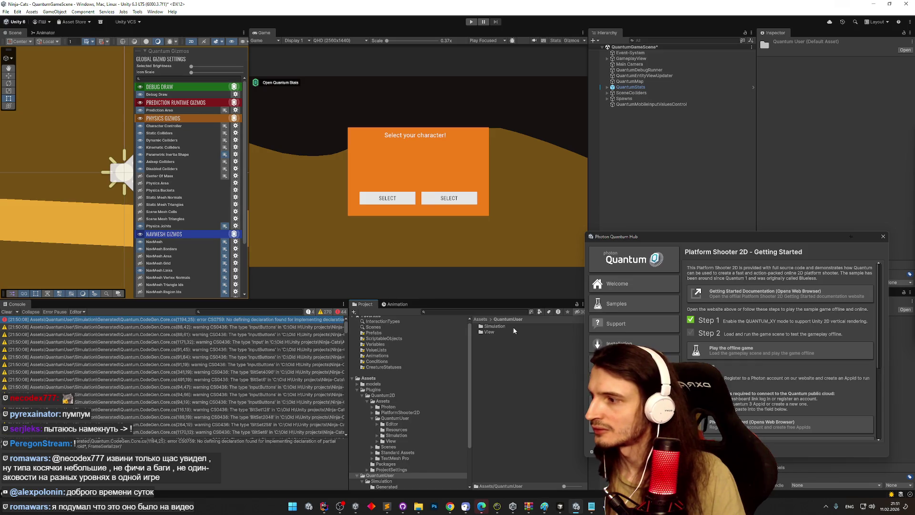
Browse Assets > Plugins > Quantum2D > Assets and check its Photon and QuantumUser folders
{"action": "left_click", "coordinate": [485, 320]}
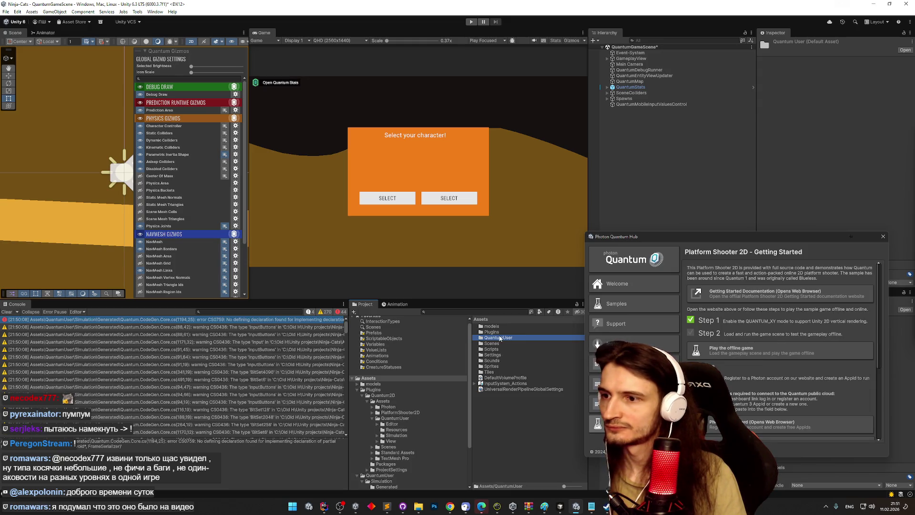
{"action": "left_click", "coordinate": [495, 332]}
{"action": "double_click", "coordinate": [496, 332]}
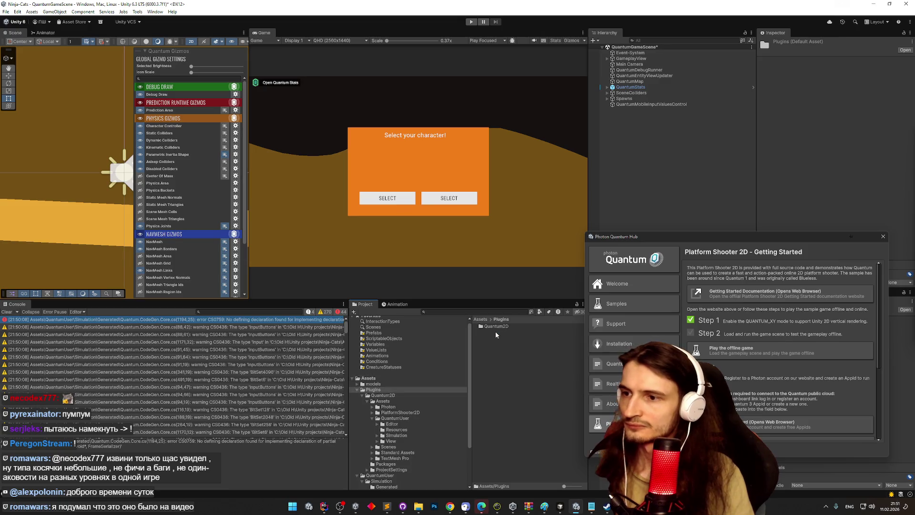
{"action": "double_click", "coordinate": [491, 326]}
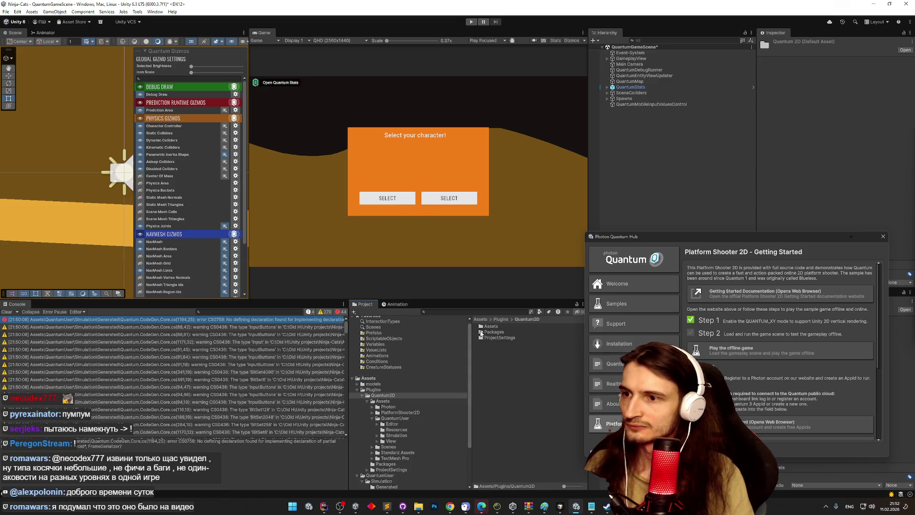
{"action": "double_click", "coordinate": [510, 327]}
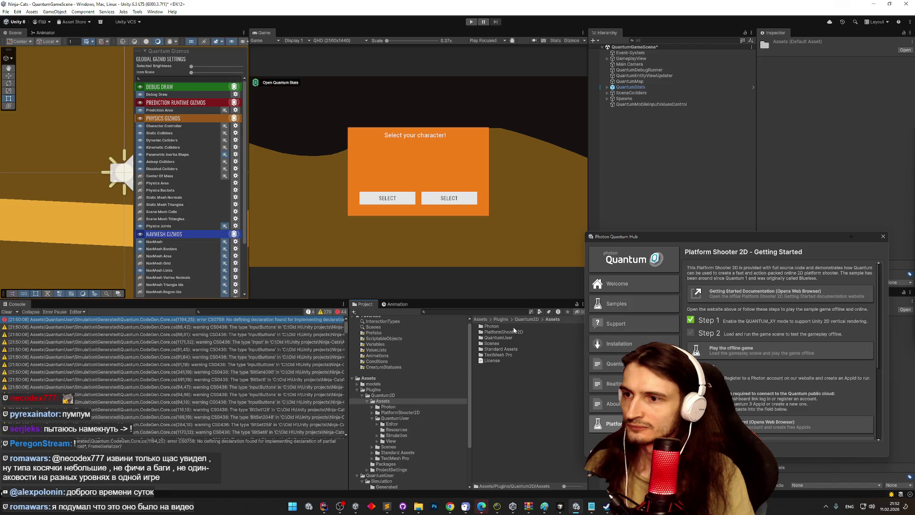
{"action": "left_click", "coordinate": [517, 327]}
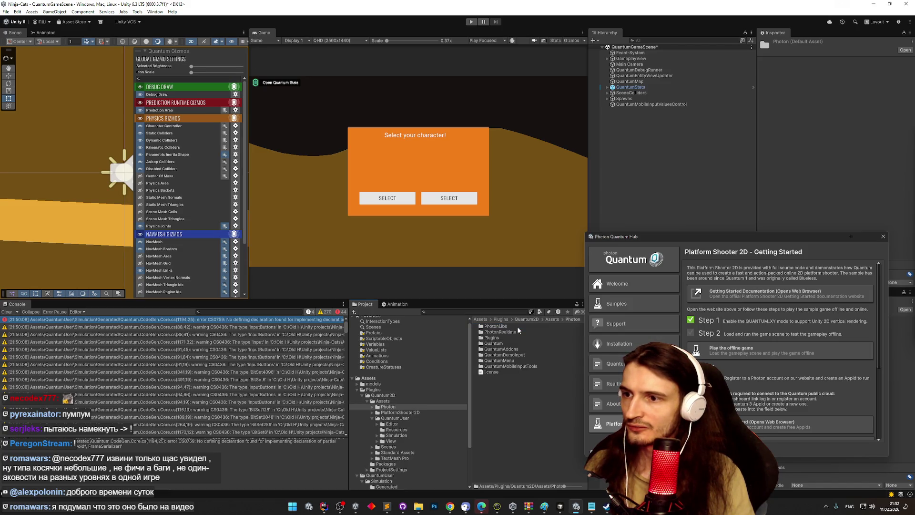
{"action": "left_click", "coordinate": [513, 337]}
{"action": "key", "text": "BackSpace"}
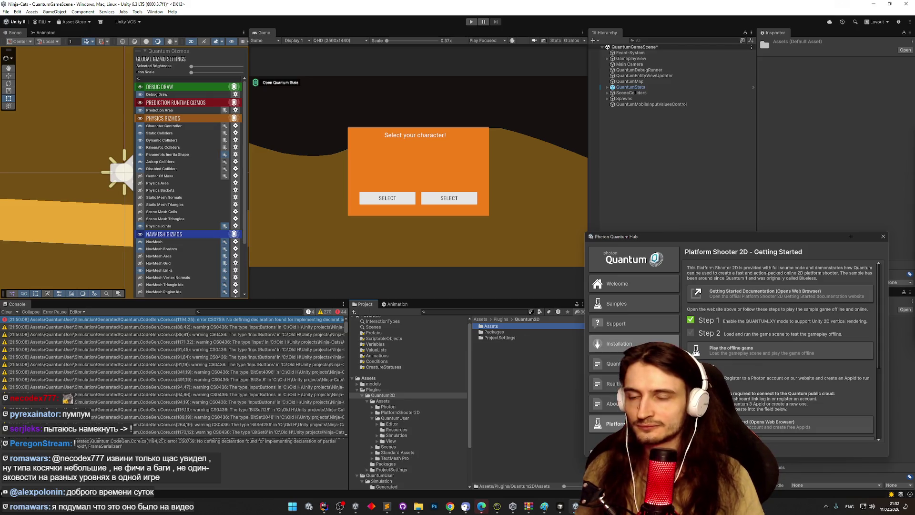
Discard the unsaved scene changes, trace the console error to Quantum.CodeGen.Core, and return to the Photon docs
{"action": "left_click", "coordinate": [717, 353]}
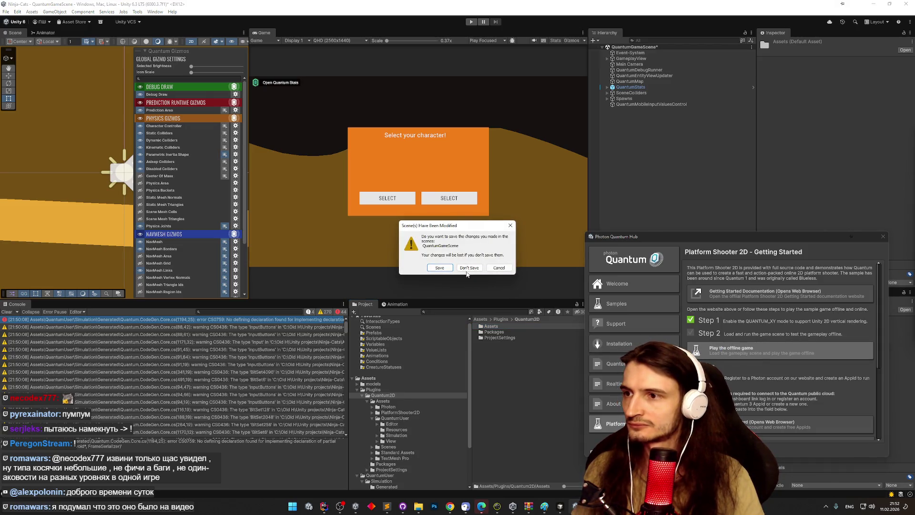
{"action": "left_click", "coordinate": [467, 269]}
{"action": "left_click", "coordinate": [174, 365]}
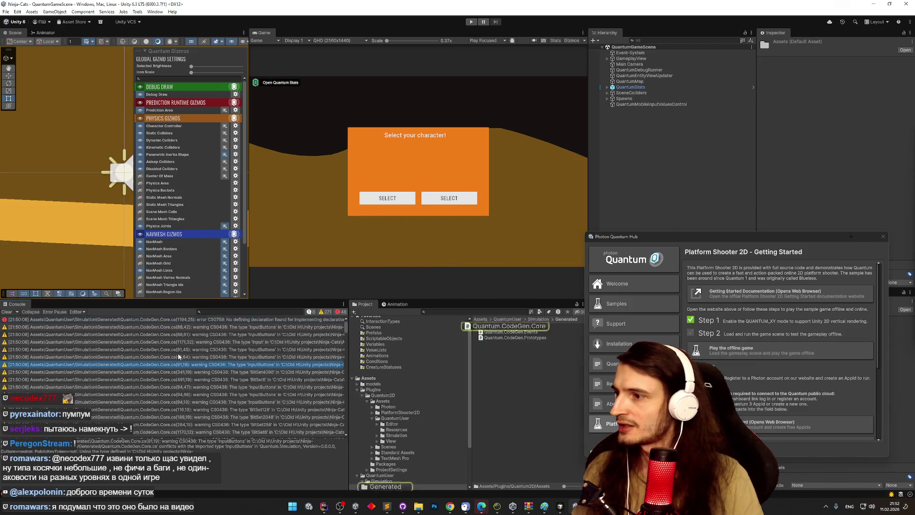
{"action": "left_click", "coordinate": [210, 319]}
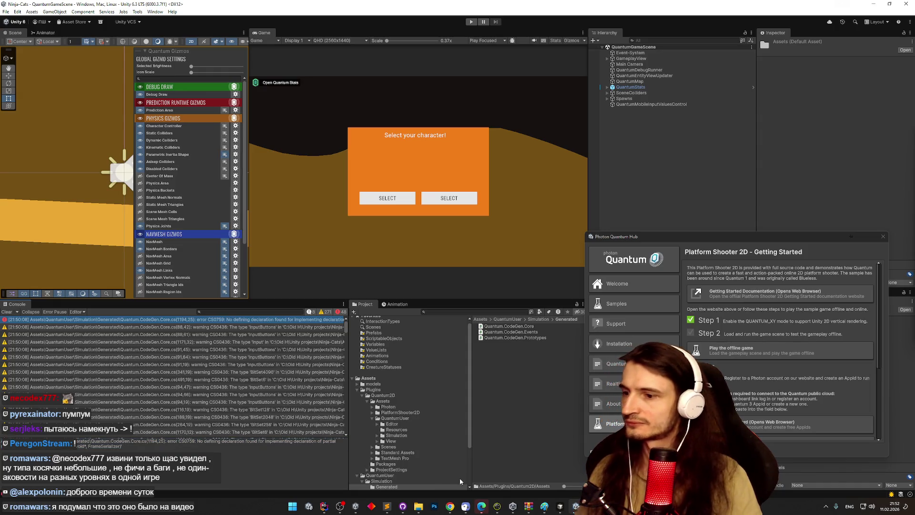
{"action": "left_click", "coordinate": [450, 506]}
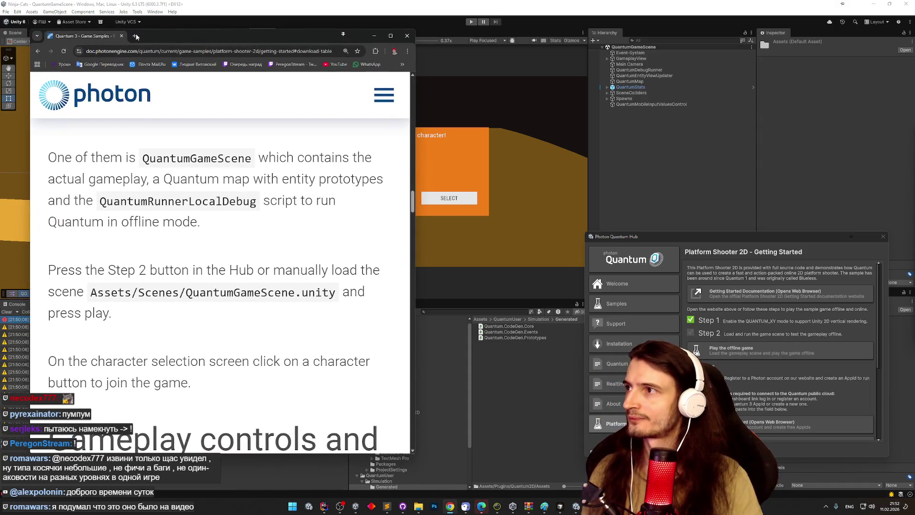
Google 'photon quantum SerializeCodeGen' in a new tab, then move and minimize Chrome
{"action": "left_click", "coordinate": [134, 36]}
{"action": "type", "text": "photon qu"}
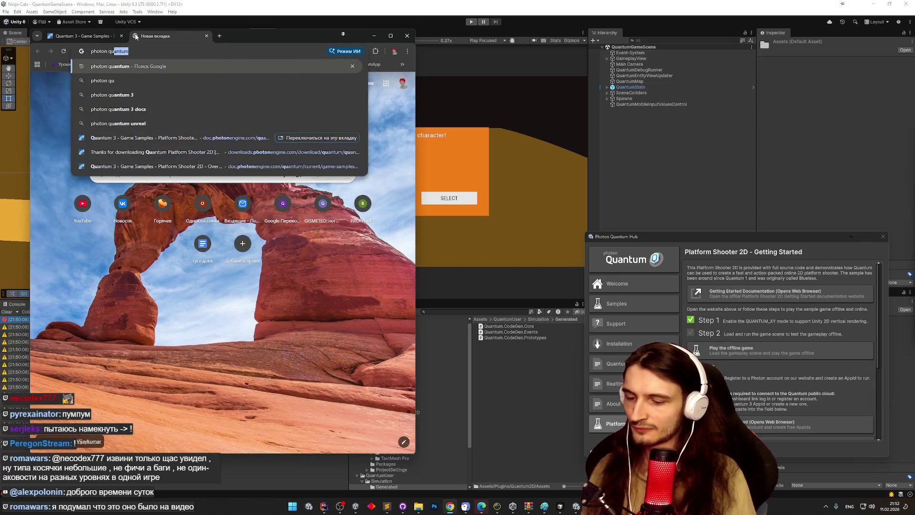
{"action": "type", "text": "antum SerializeCodeGen"}
{"action": "key", "text": "Return"}
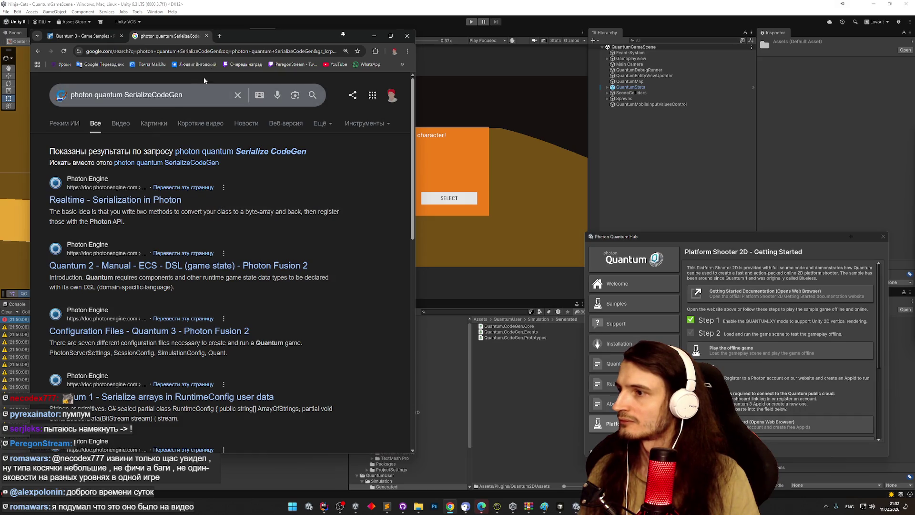
{"action": "left_click_drag", "start_coordinate": [241, 38], "coordinate": [399, 46]}
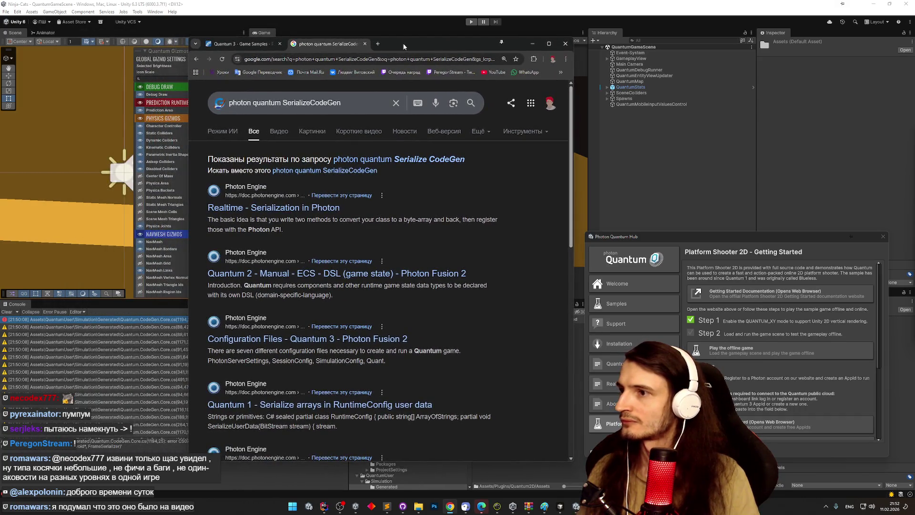
{"action": "left_click", "coordinate": [532, 43]}
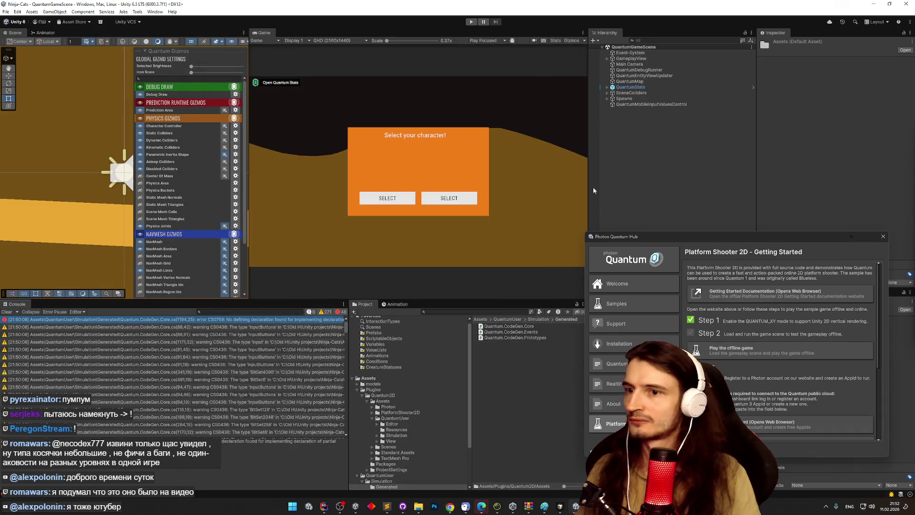
Select the generated Quantum.CodeGen.Core script in the Project panel and open it in the code editor
{"action": "left_click", "coordinate": [511, 327]}
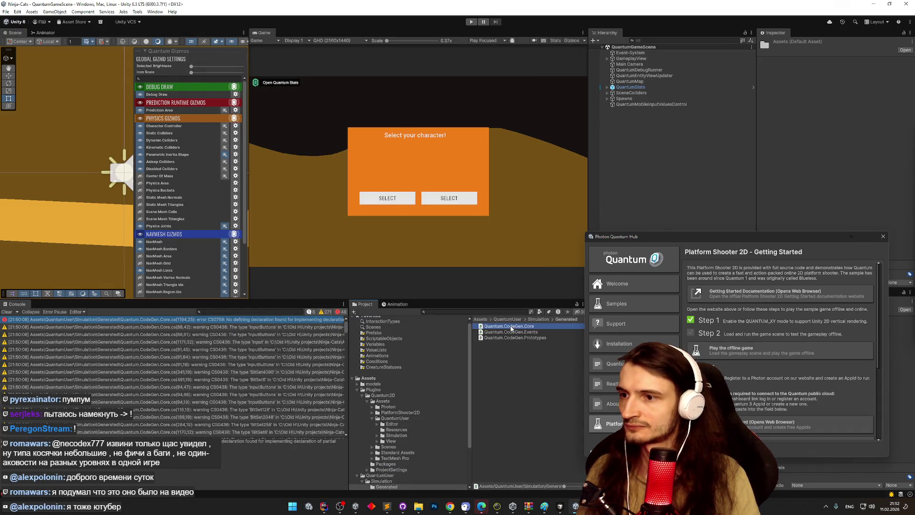
{"action": "double_click", "coordinate": [511, 327]}
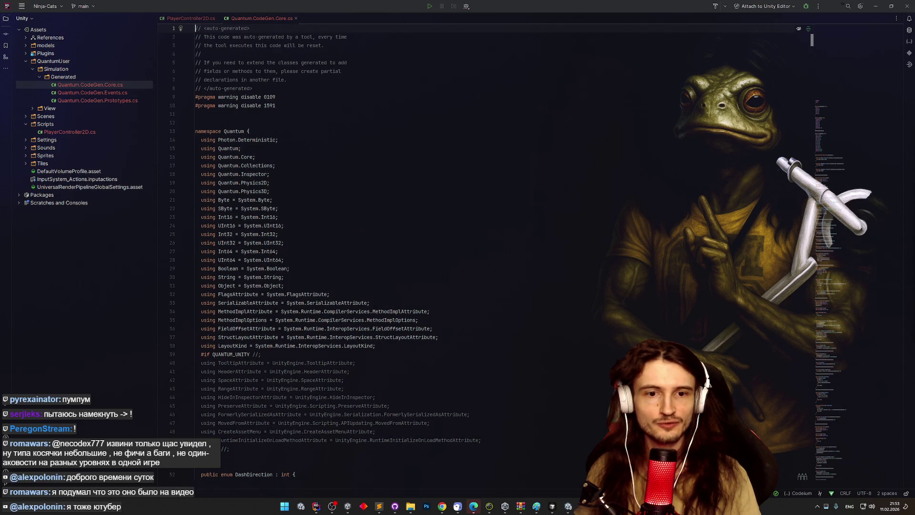
Launch Rider, dismiss its Welcome window, and open Quantum.CodeGen.Core from Unity's Project panel
{"action": "key", "text": "alt+Tab"}
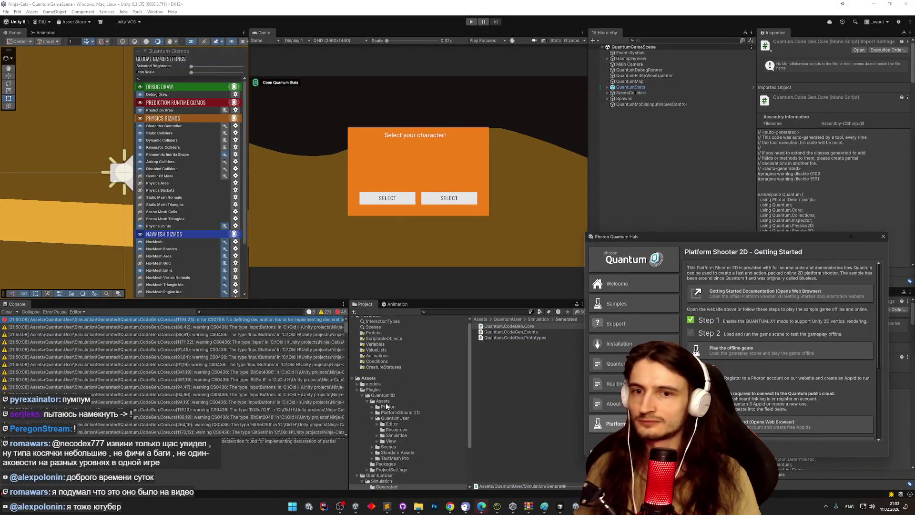
{"action": "left_click", "coordinate": [321, 507]}
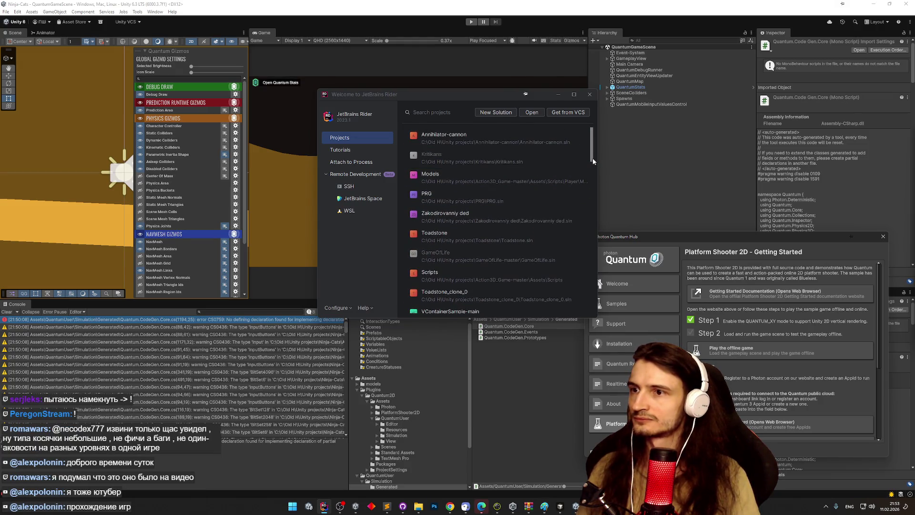
{"action": "scroll", "coordinate": [593, 165], "scroll_direction": "down", "scroll_amount": 5}
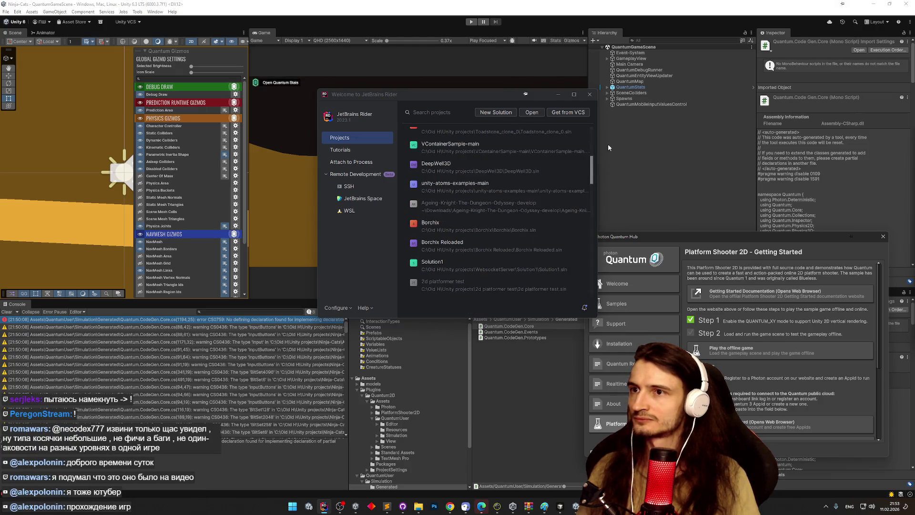
{"action": "left_click", "coordinate": [592, 97]}
{"action": "left_click", "coordinate": [493, 327]}
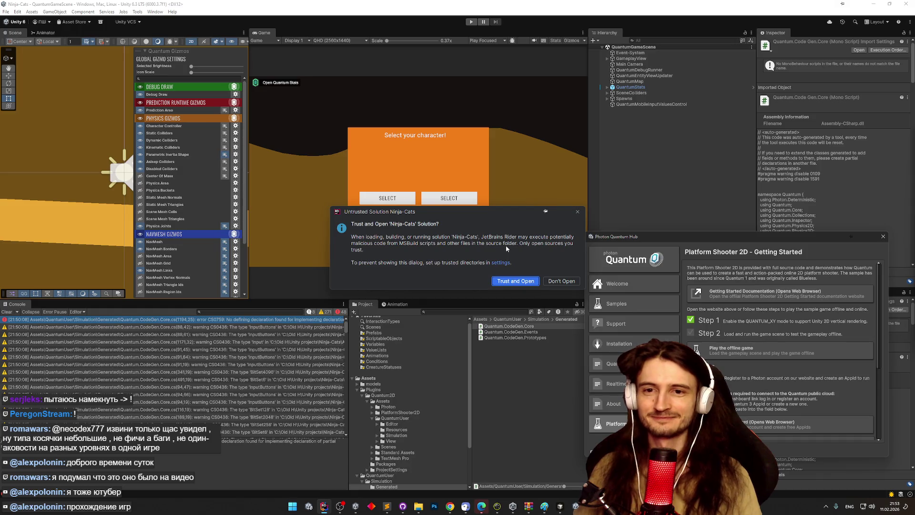
Trust and open the Ninja-Cats solution, maximize Rider, then switch back to Unity
{"action": "left_click", "coordinate": [509, 281]}
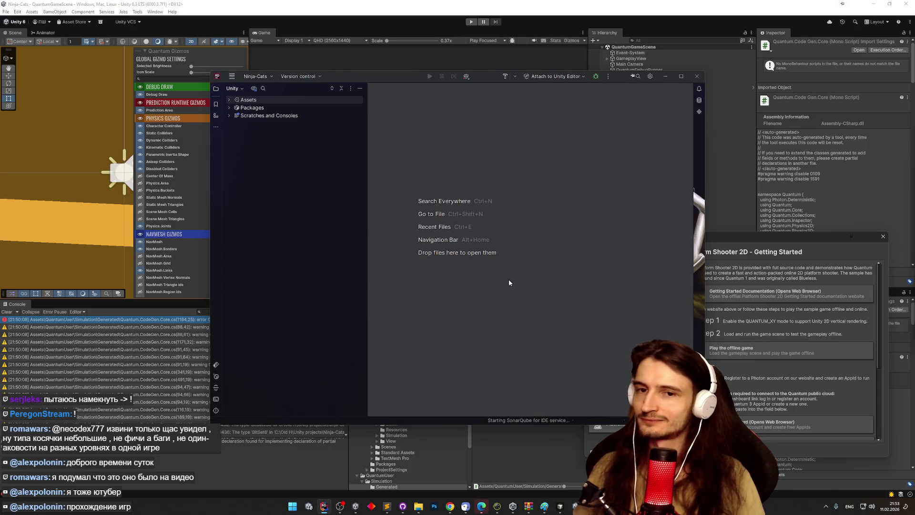
{"action": "left_click", "coordinate": [685, 75]}
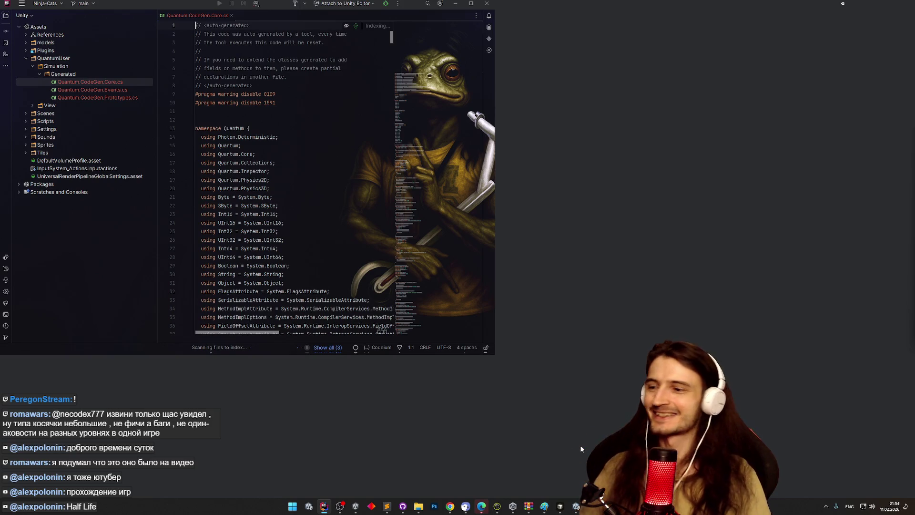
{"action": "left_click", "coordinate": [325, 506]}
{"action": "left_click", "coordinate": [325, 506]}
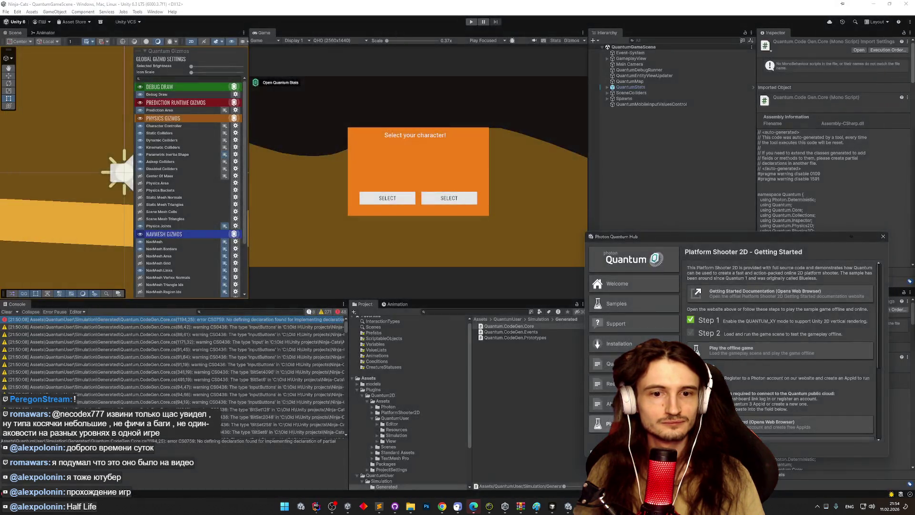
Go to Assets > Scripts and open PlayerController2D in Rider
{"action": "left_click", "coordinate": [480, 319]}
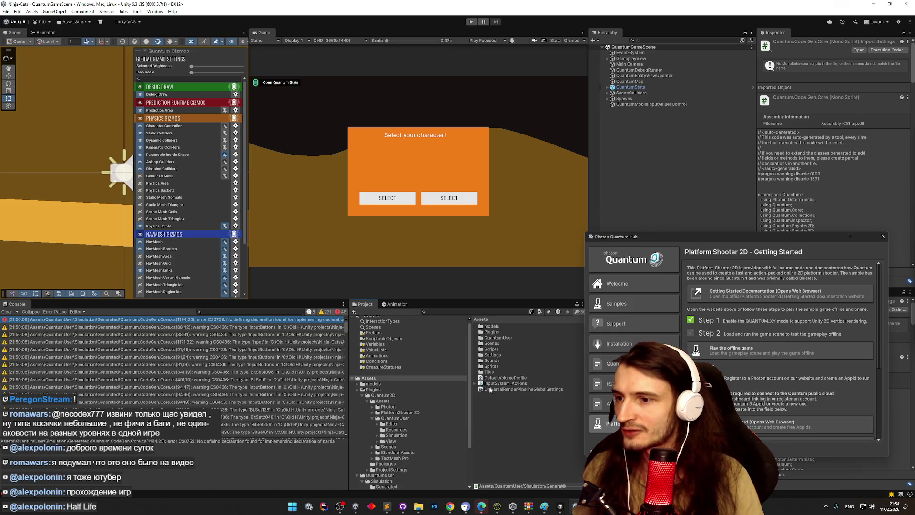
{"action": "left_click", "coordinate": [491, 366]}
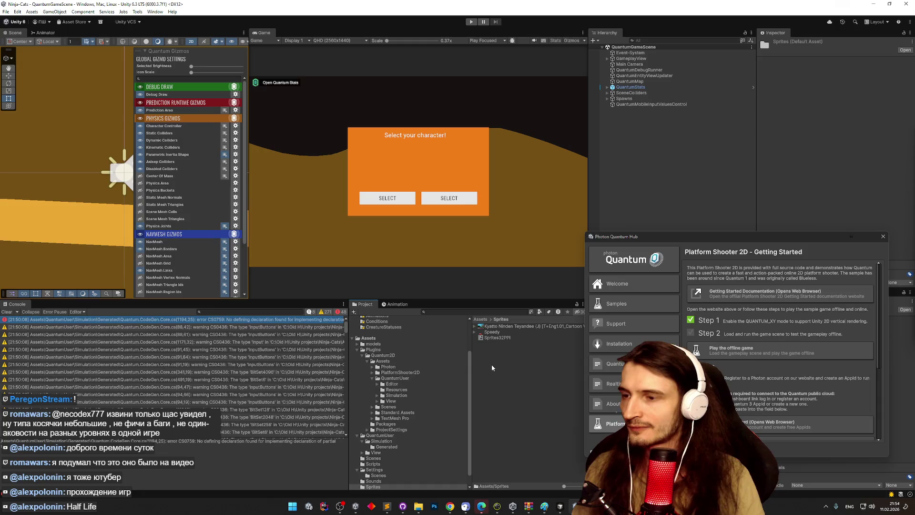
{"action": "double_click", "coordinate": [495, 349]}
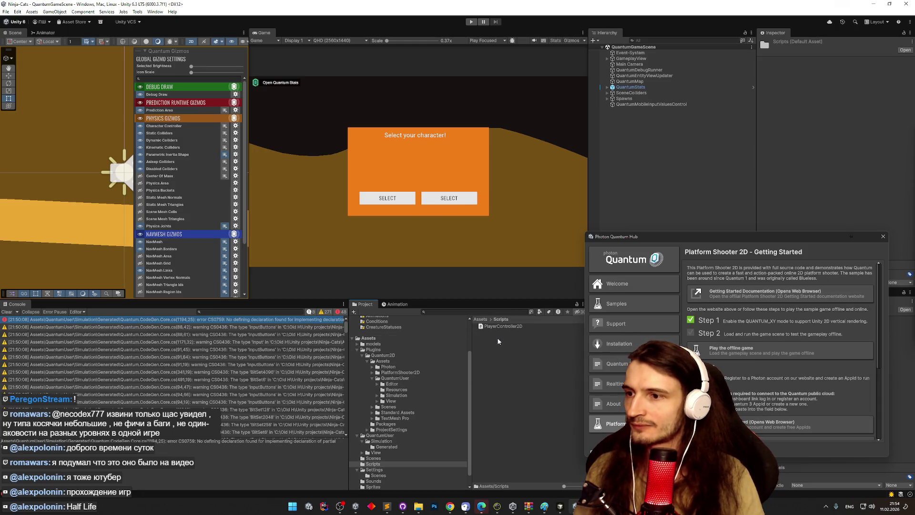
{"action": "left_click", "coordinate": [501, 326]}
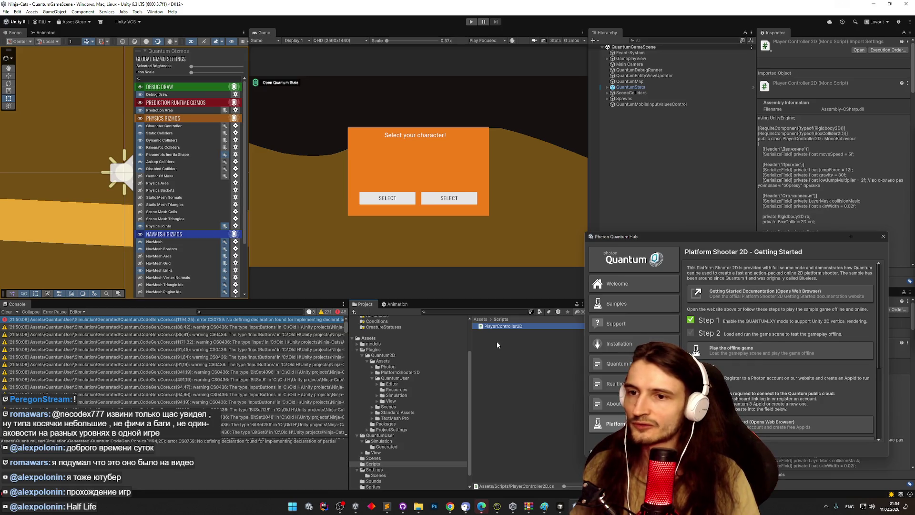
{"action": "left_click", "coordinate": [510, 326]}
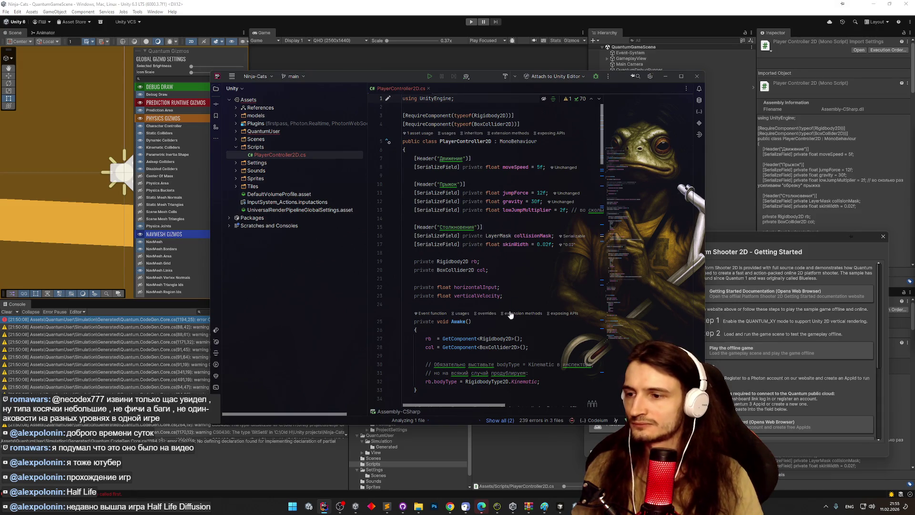
{"action": "mouse_move", "coordinate": [573, 420]}
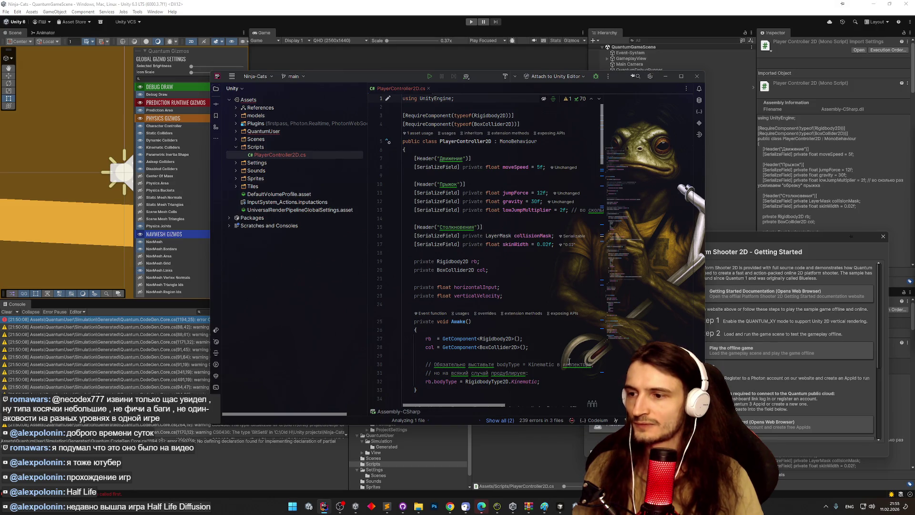
{"action": "mouse_move", "coordinate": [568, 361]}
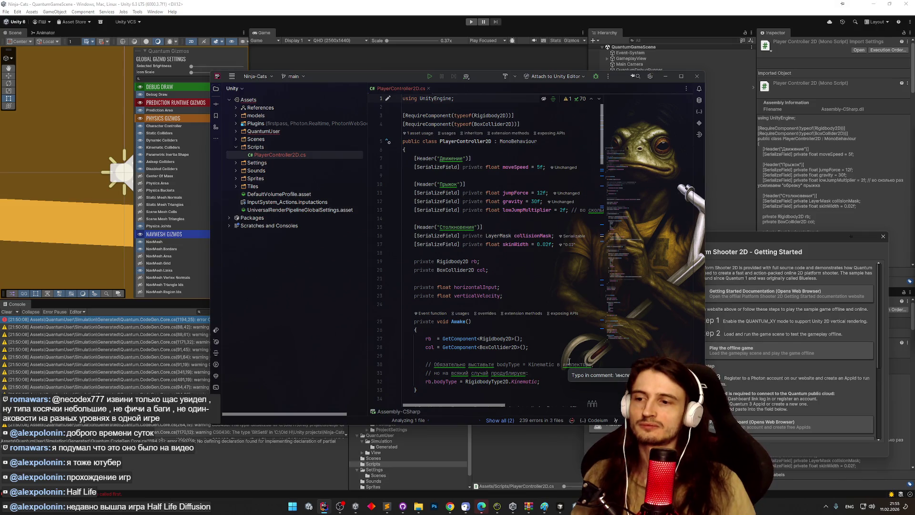
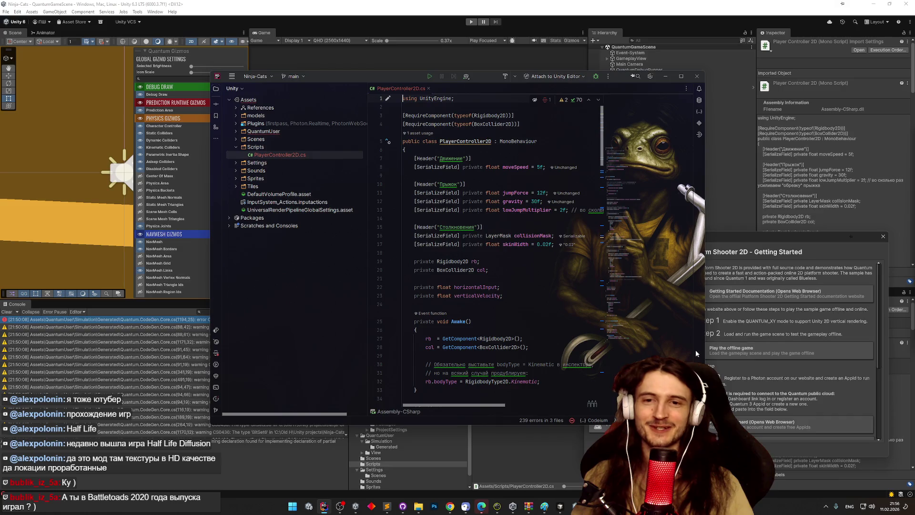
Leave PlayerController2D.cs open in Rider and switch back to the Unity editor
{"action": "left_click", "coordinate": [538, 253]}
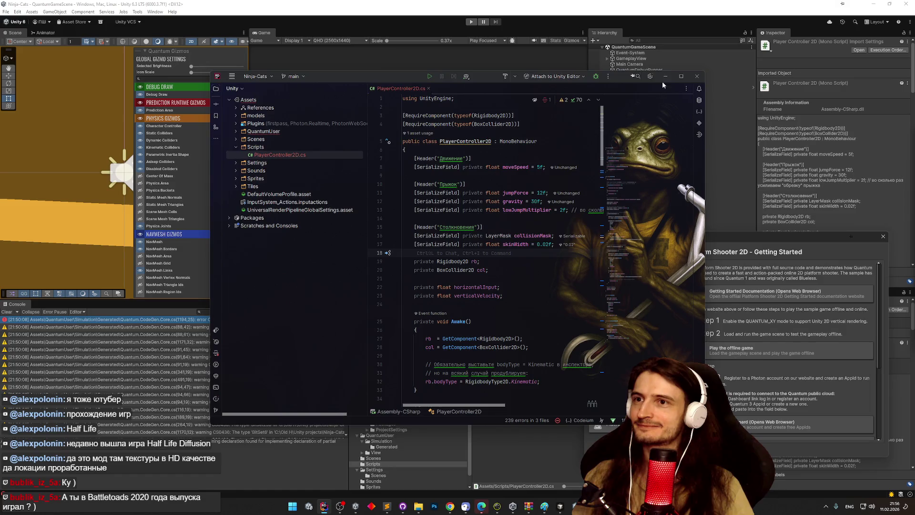
{"action": "left_click", "coordinate": [664, 77]}
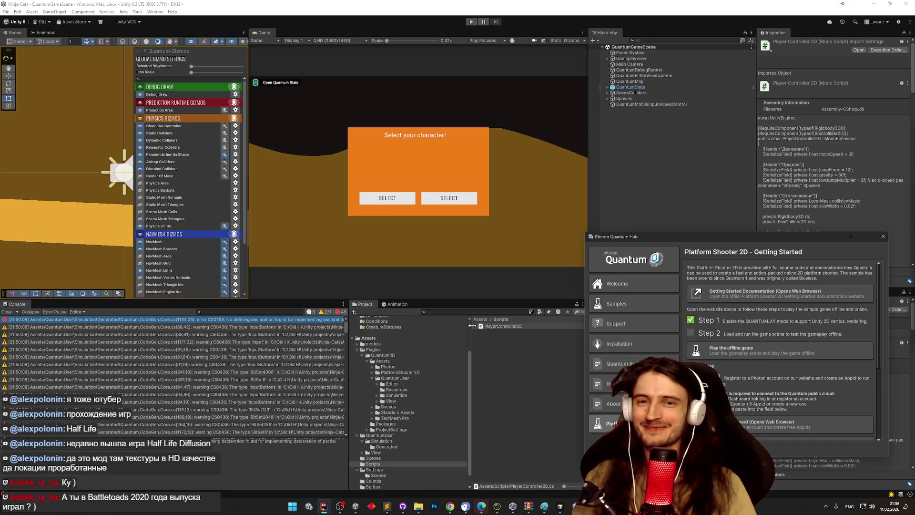
Enlarge the Project panel's folder tree pane and widen the Project panel against the Console
{"action": "left_click_drag", "start_coordinate": [472, 325], "coordinate": [483, 348]}
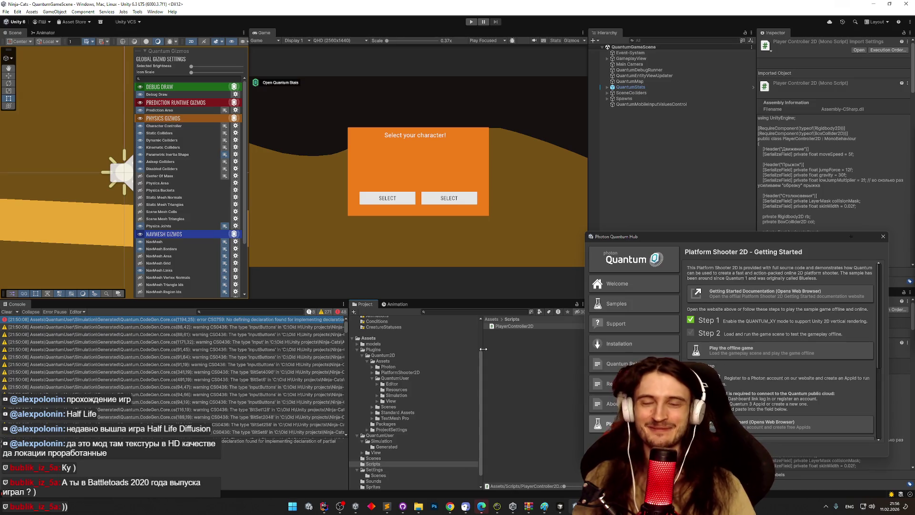
{"action": "mouse_move", "coordinate": [483, 349]}
{"action": "left_mouse_down"}
{"action": "mouse_move", "coordinate": [498, 351]}
{"action": "mouse_move", "coordinate": [486, 352]}
{"action": "left_mouse_up"}
{"action": "left_click_drag", "start_coordinate": [347, 324], "coordinate": [276, 330]}
{"action": "double_click", "coordinate": [14, 320]}
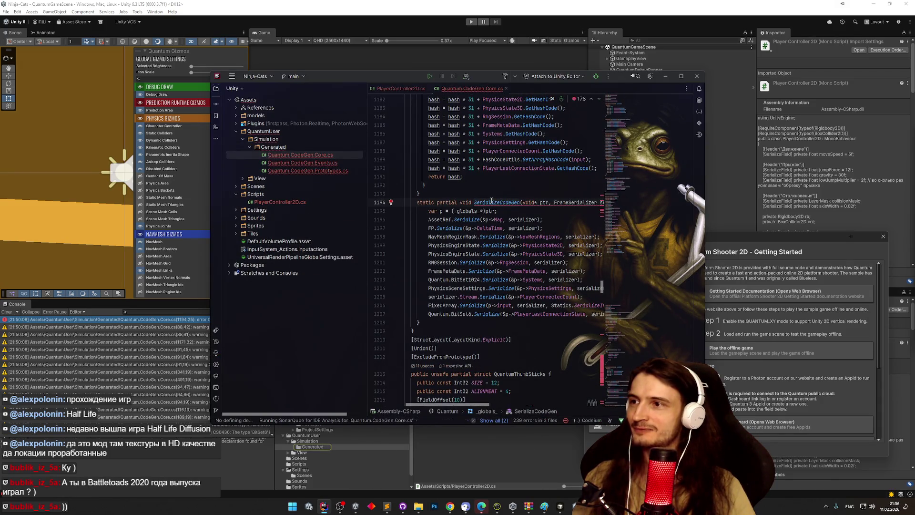
{"action": "mouse_move", "coordinate": [491, 201]}
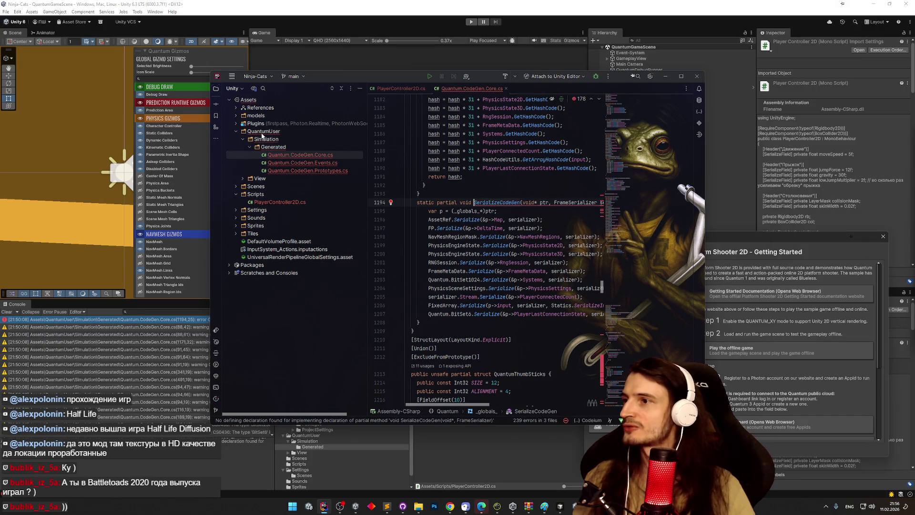
{"action": "left_click", "coordinate": [665, 76]}
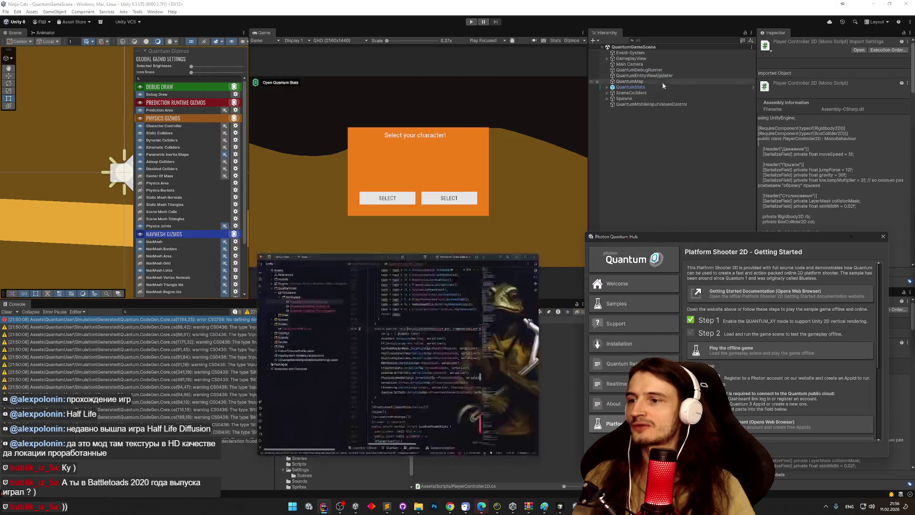
Browse the QuantumUser and Plugins folders at the Assets root, then bring up Cursor's agent chat
{"action": "left_click", "coordinate": [424, 319]}
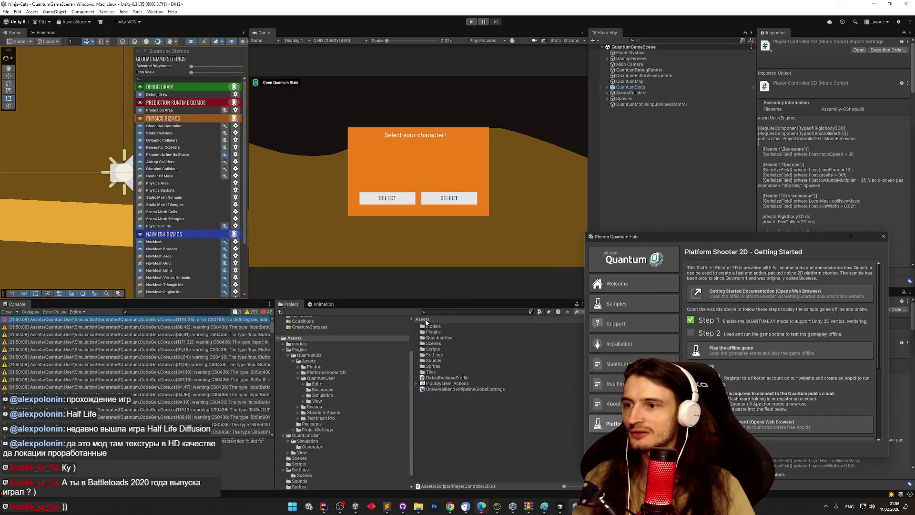
{"action": "left_click", "coordinate": [448, 337]}
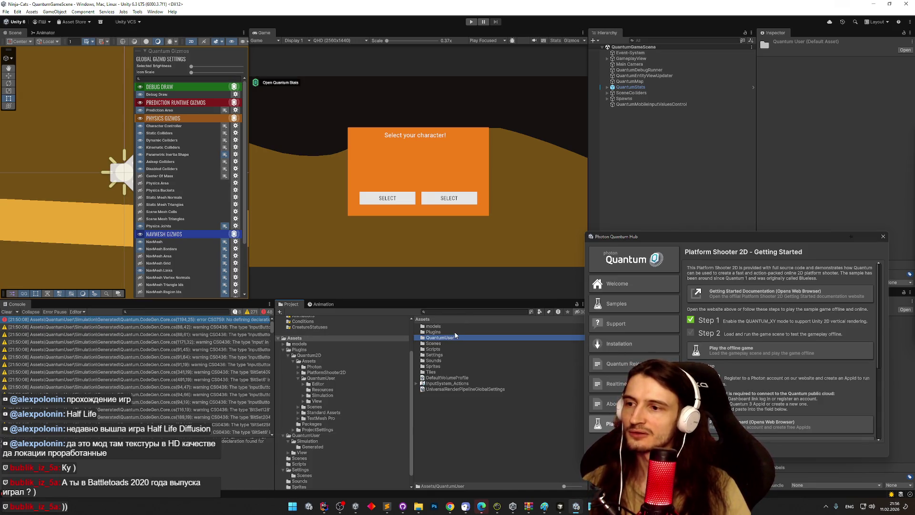
{"action": "left_click", "coordinate": [454, 331]}
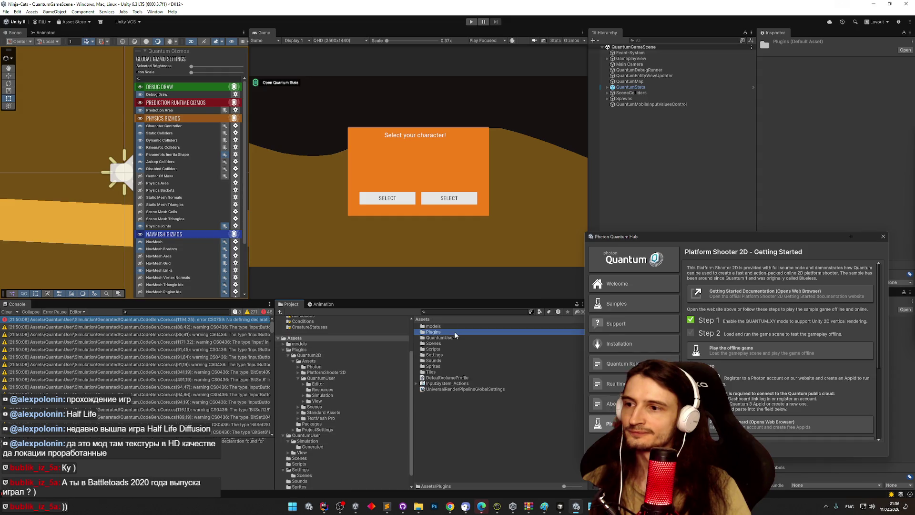
{"action": "left_click", "coordinate": [557, 508]}
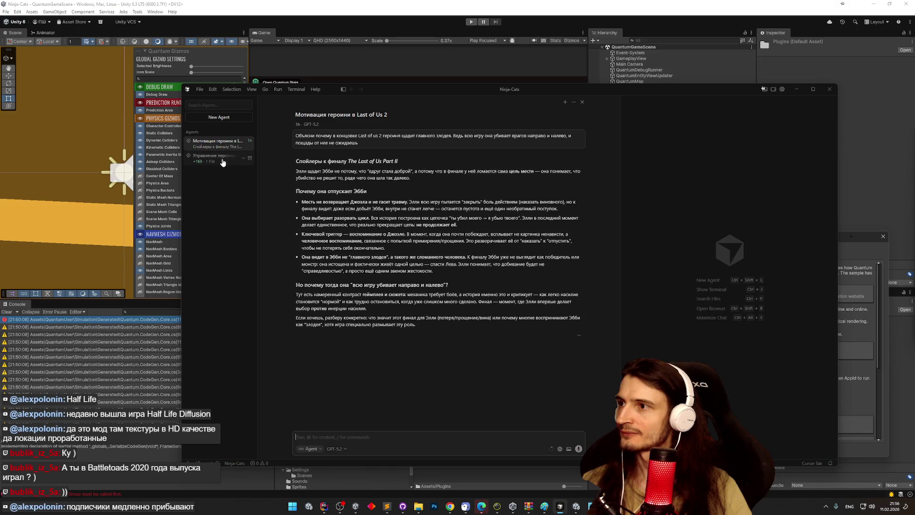
Archive the Last of Us chat and start a message saying Quantum files went into Plugins
{"action": "left_click", "coordinate": [248, 145]}
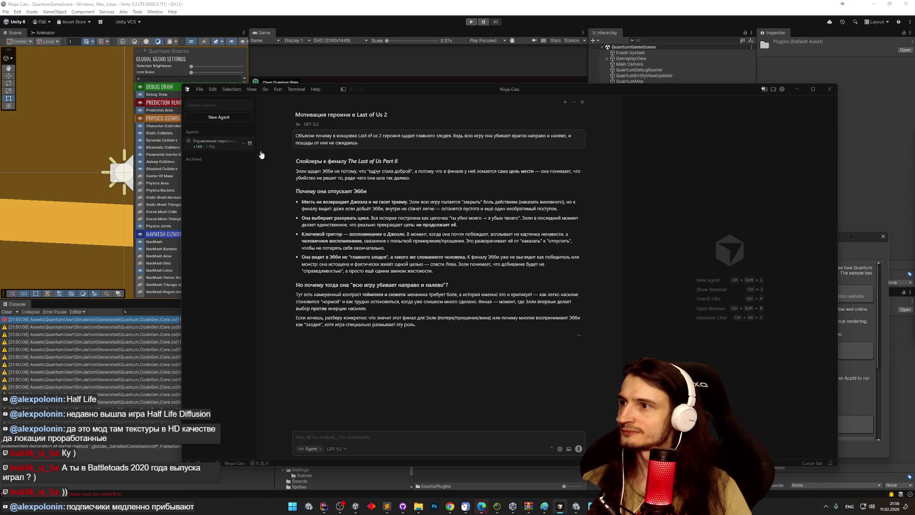
{"action": "left_click", "coordinate": [385, 436]}
{"action": "type", "text": "gjkjbk"}
{"action": "key", "text": "super+space"}
{"action": "type", "text": "п"}
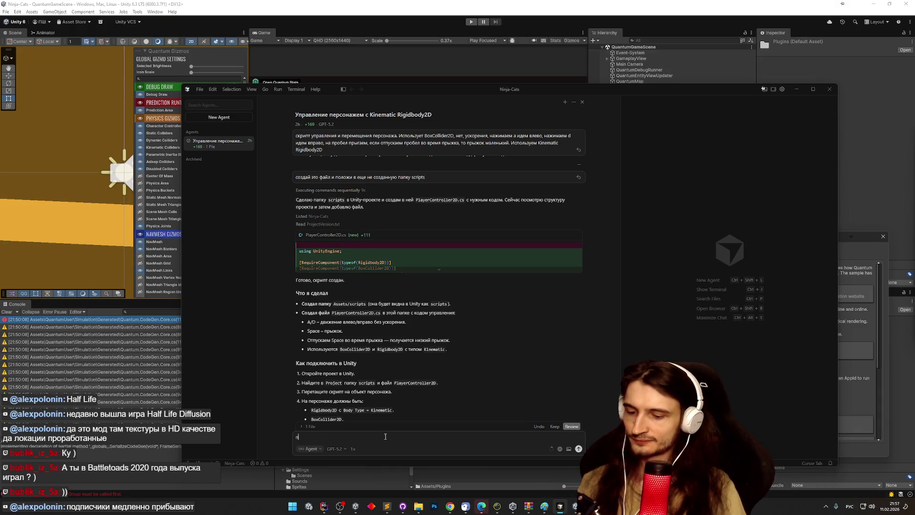
{"action": "type", "text": "ил файлы"}
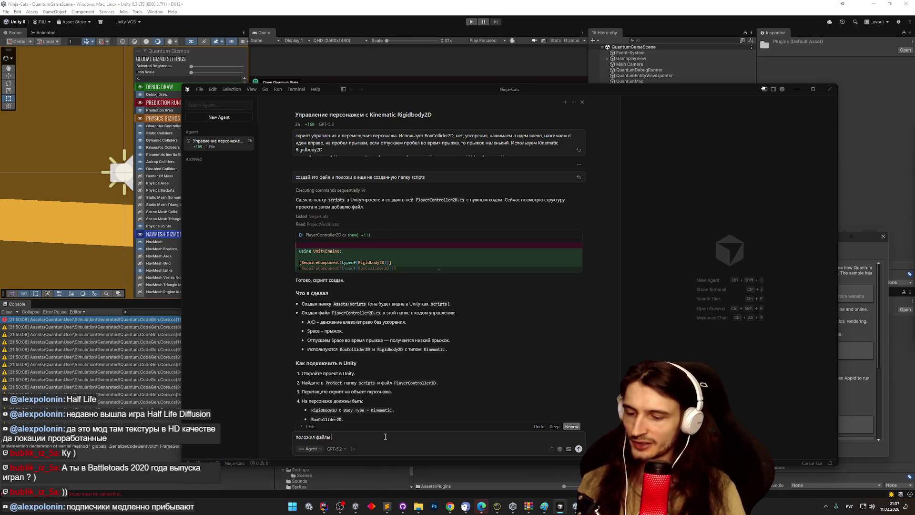
{"action": "key", "text": "alt+shift"}
{"action": "type", "text": " example"}
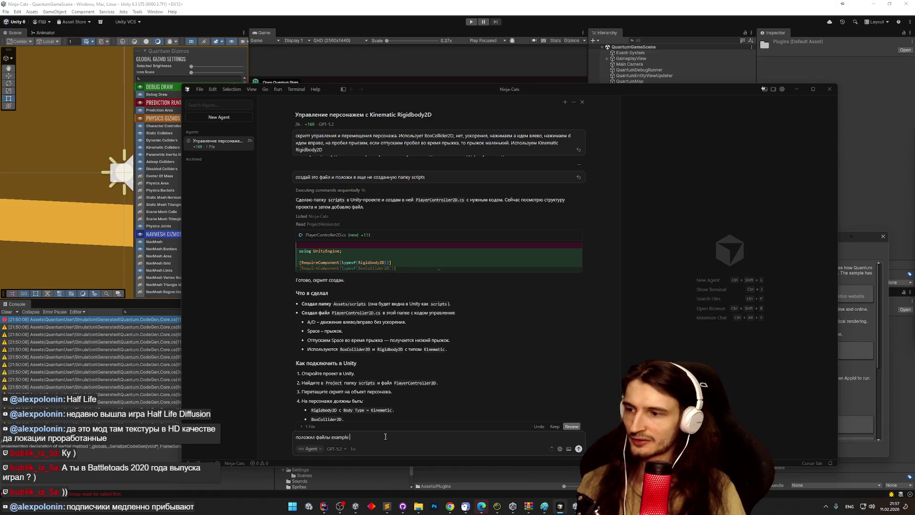
{"action": "key", "text": "alt+shift"}
{"action": "type", "text": "проекта Photon Q"}
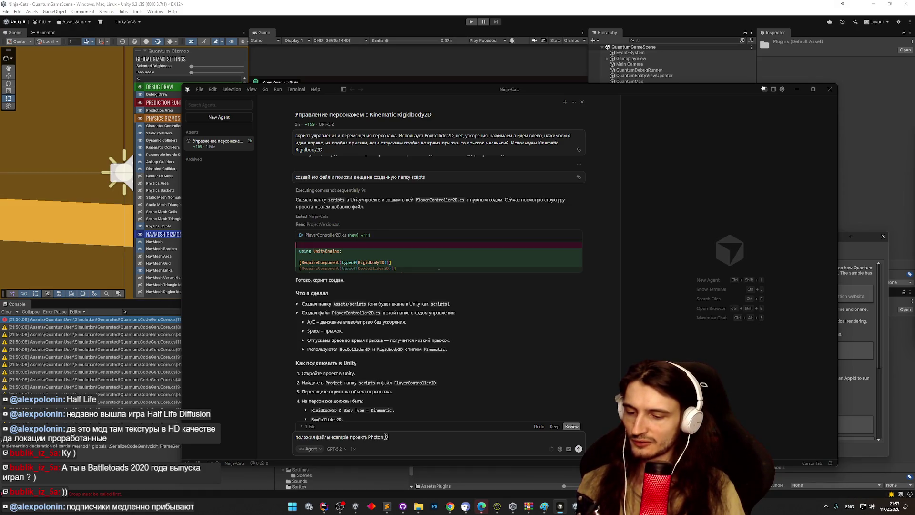
{"action": "type", "text": "uantum"}
{"action": "key", "text": "alt+shift"}
{"action": "type", "text": " в п"}
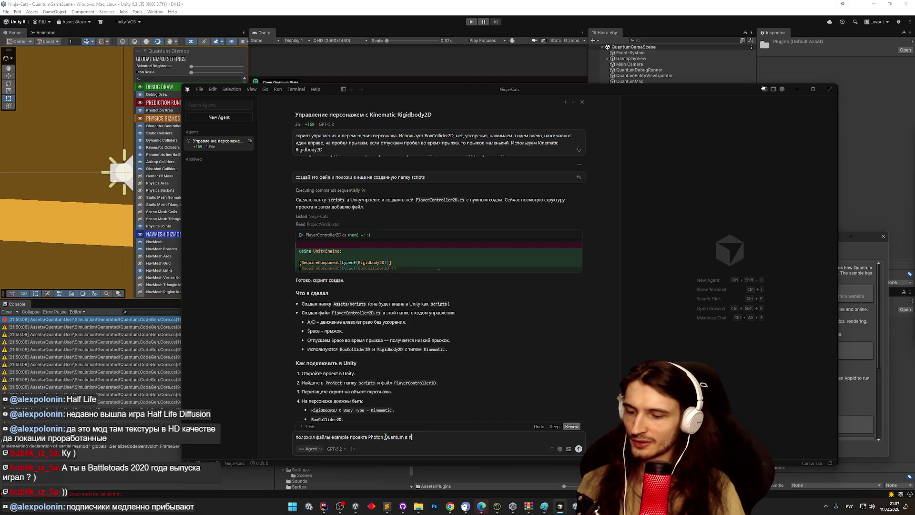
{"action": "type", "text": "апку Plu"}
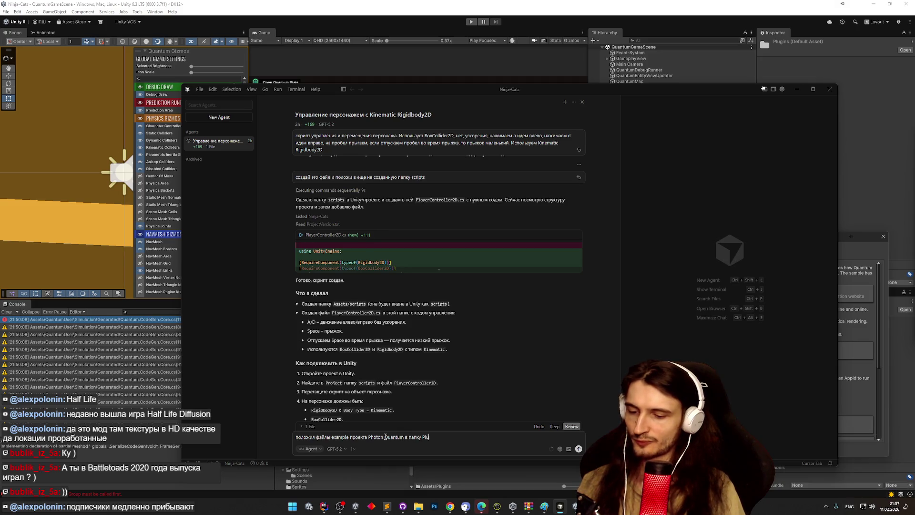
{"action": "type", "text": "gins,"}
Finish and send the message noting QuantumUser migrated into the plain Assets folder
{"action": "key", "text": "alt+shift"}
{"action": "type", "text": "тепер ыр"}
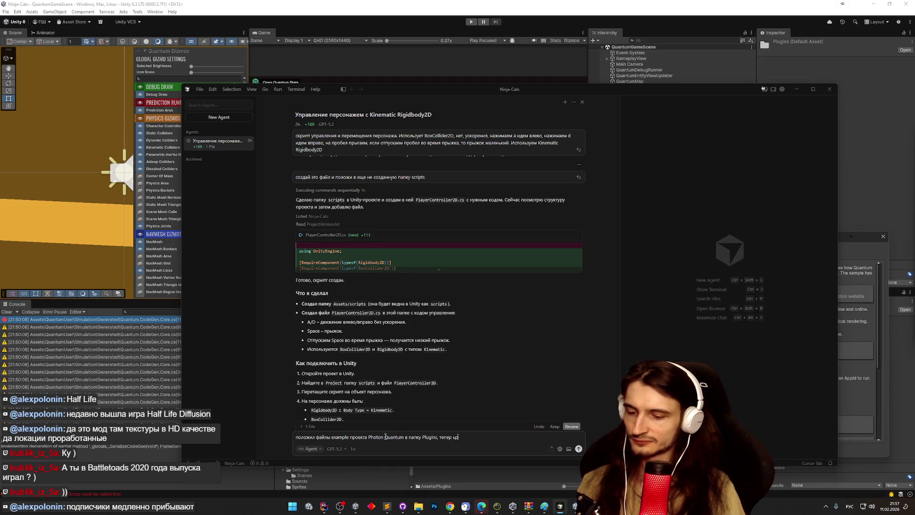
{"action": "type", "text": "на ошибку, папка"}
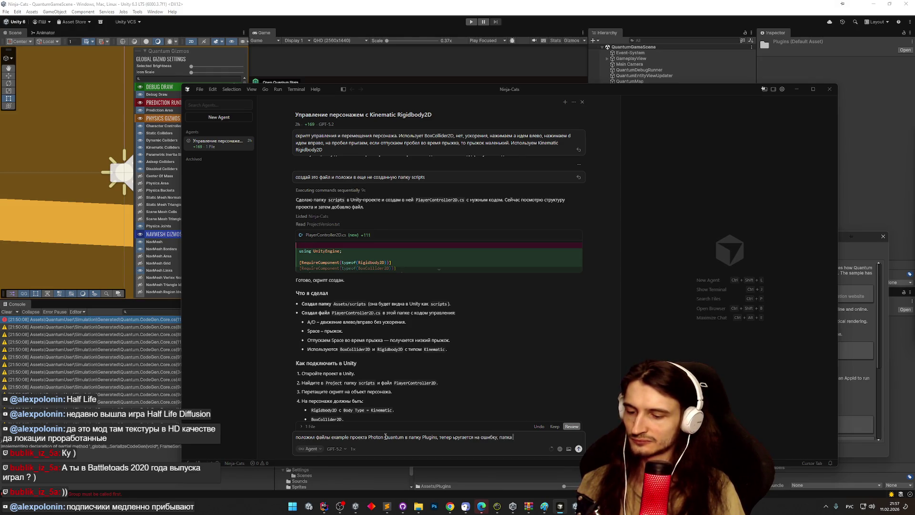
{"action": "key", "text": "alt+shift"}
{"action": "type", "text": "quantu"}
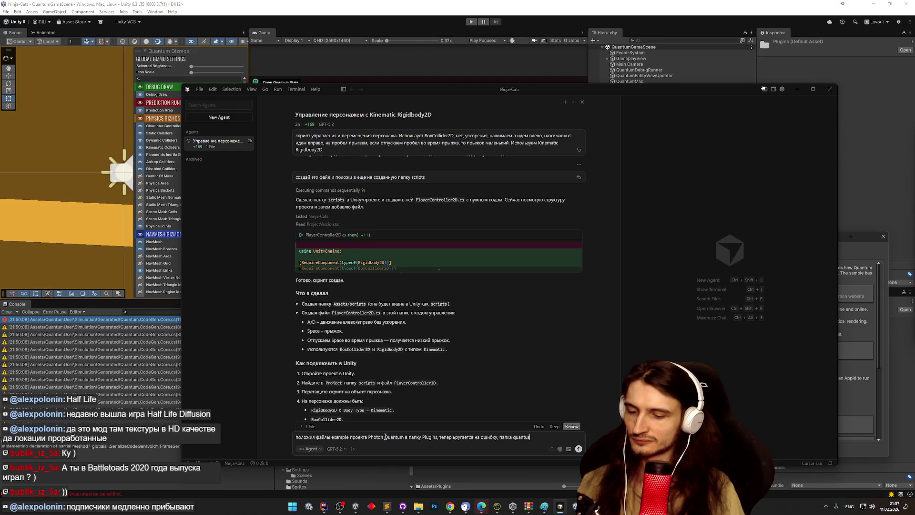
{"action": "type", "text": "m user"}
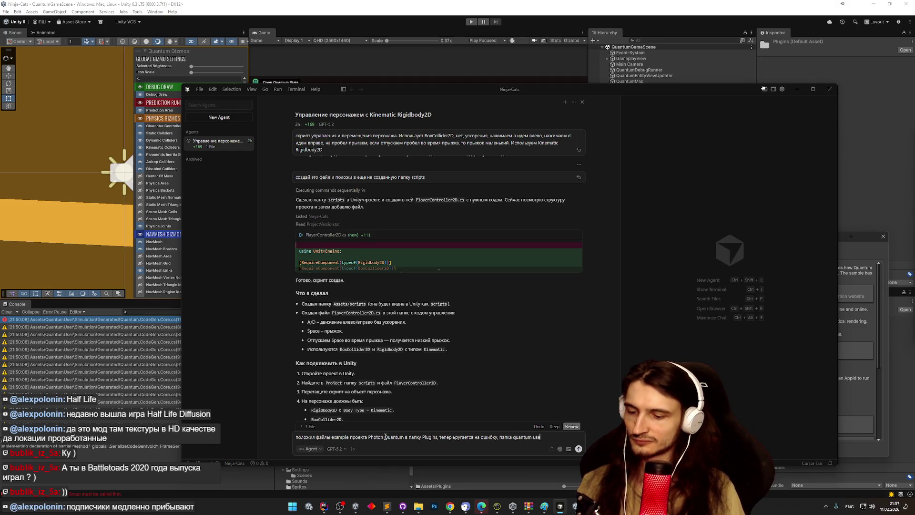
{"action": "type", "text": " убежала в"}
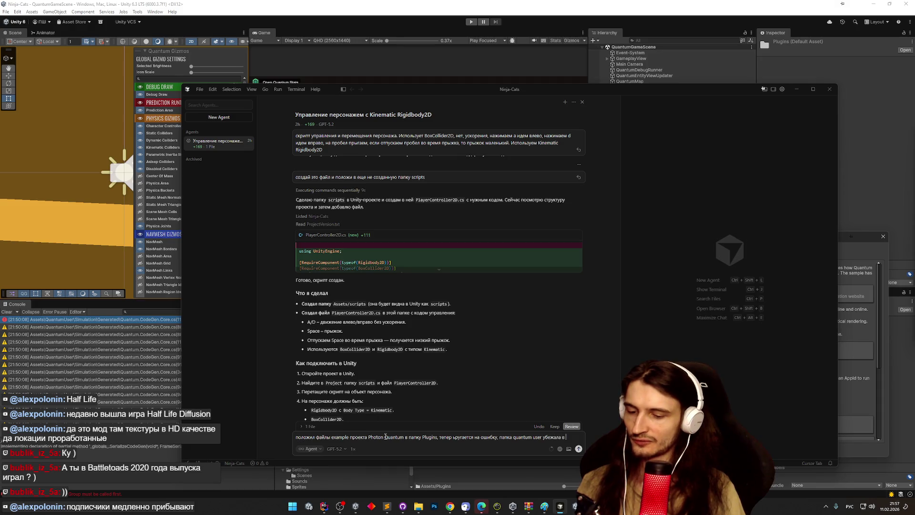
{"action": "type", "text": " обычную пап"}
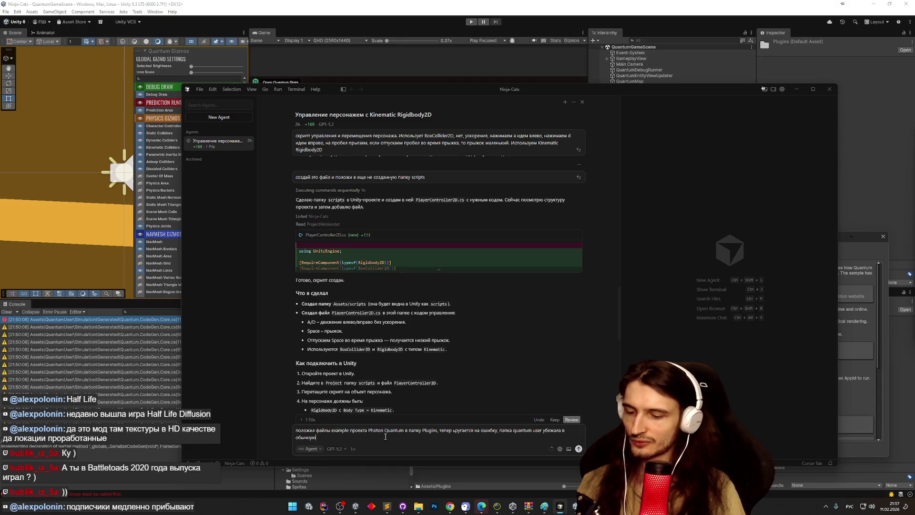
{"action": "key", "text": "BackSpace"}
{"action": "key", "text": "BackSpace"}
{"action": "key", "text": "BackSpace"}
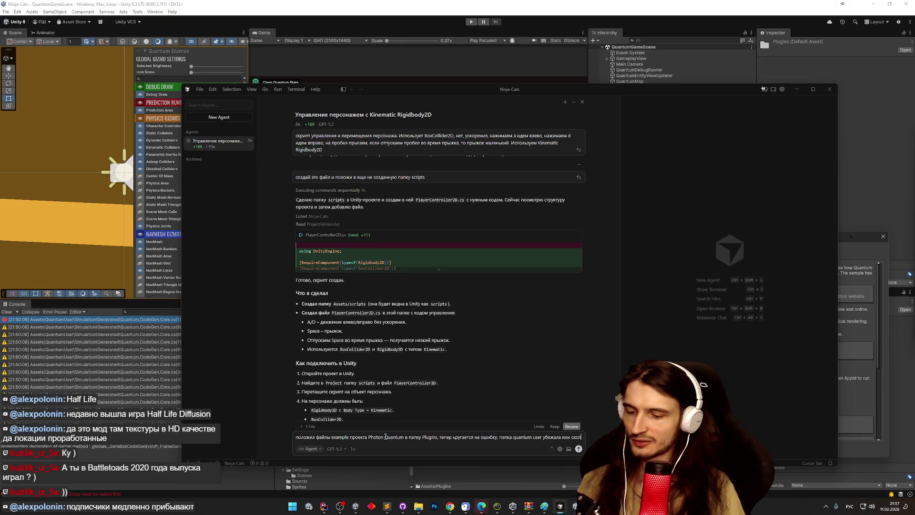
{"action": "type", "text": "ировалась в обычную папку"}
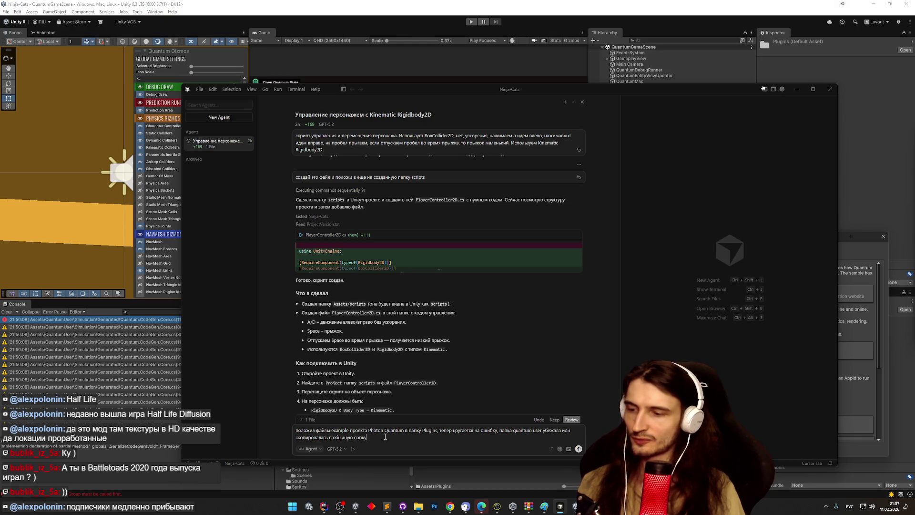
{"action": "key", "text": "alt+shift"}
{"action": "type", "text": "assets"}
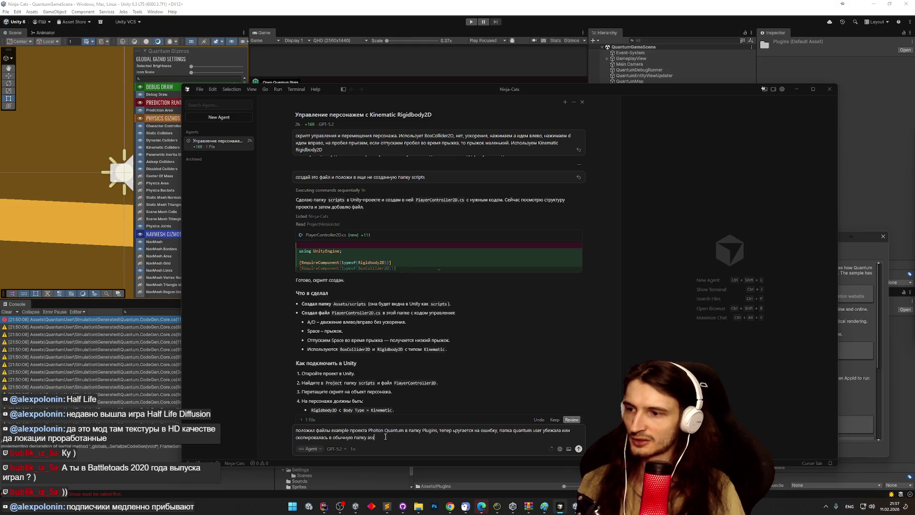
{"action": "type", "text": ","}
{"action": "key", "text": "alt+shift"}
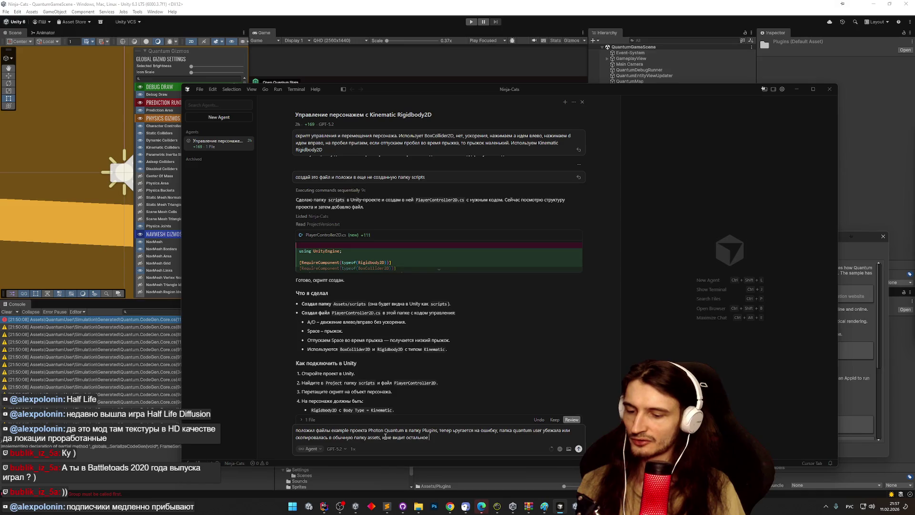
{"action": "key", "text": "Return"}
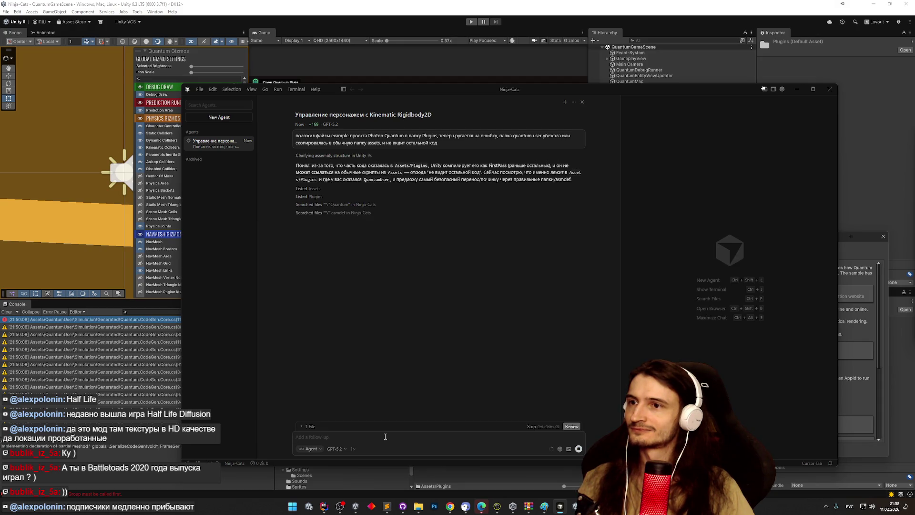
Stop the Cursor agent and move the Quantum2D folder from Plugins up into Assets
{"action": "left_click", "coordinate": [578, 449]}
{"action": "left_click", "coordinate": [497, 353]}
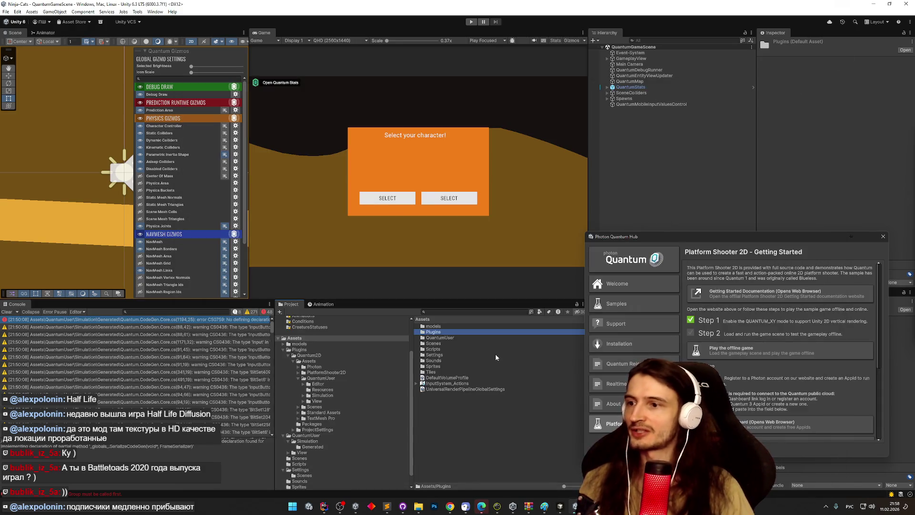
{"action": "double_click", "coordinate": [435, 332]}
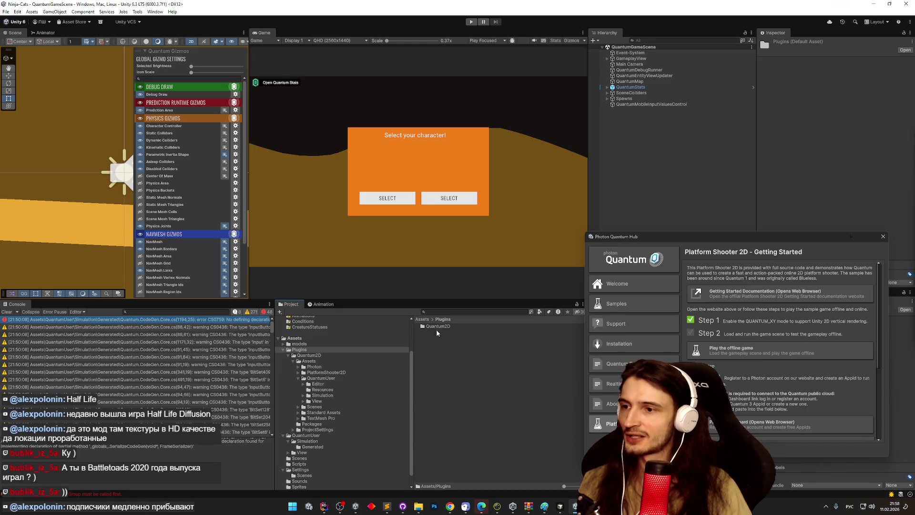
{"action": "left_click_drag", "start_coordinate": [432, 330], "coordinate": [422, 319]}
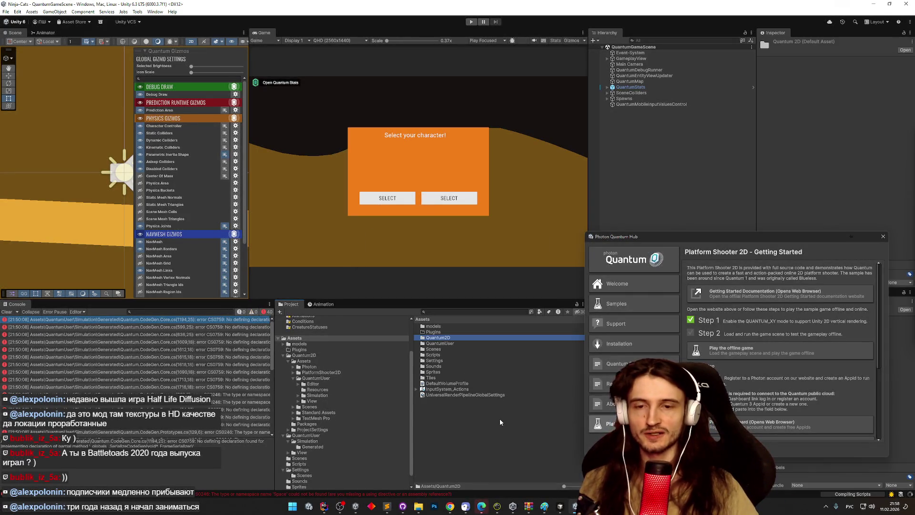
Inspect the Quantum.CodeGen.Core errors at the top of the Console
{"action": "left_click", "coordinate": [137, 333]}
{"action": "left_click", "coordinate": [142, 327]}
{"action": "left_click", "coordinate": [148, 322]}
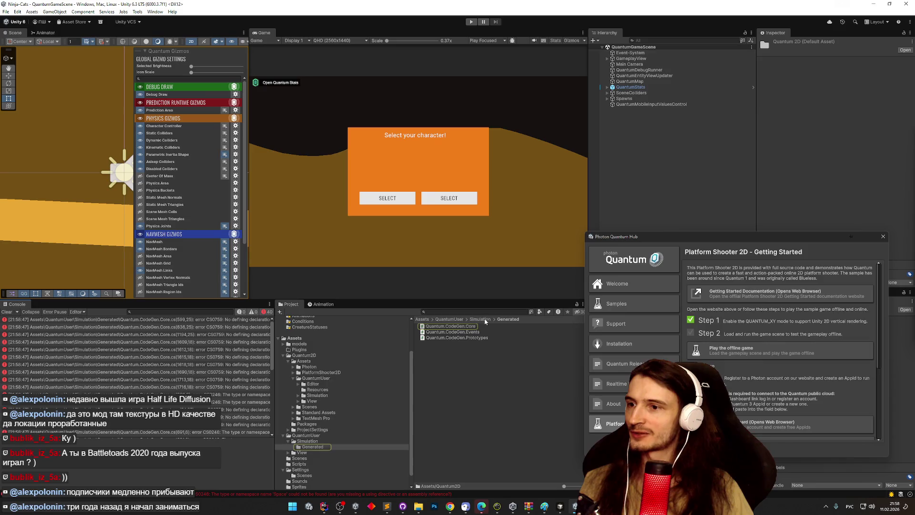
Compare the top-level QuantumUser with Quantum2D's contents, then delete the top-level QuantumUser folder
{"action": "left_click", "coordinate": [424, 319]}
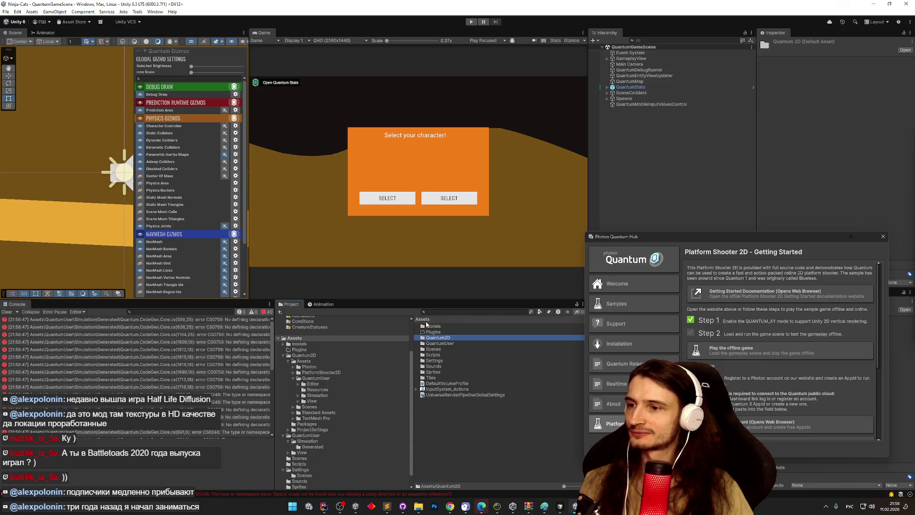
{"action": "double_click", "coordinate": [451, 343]}
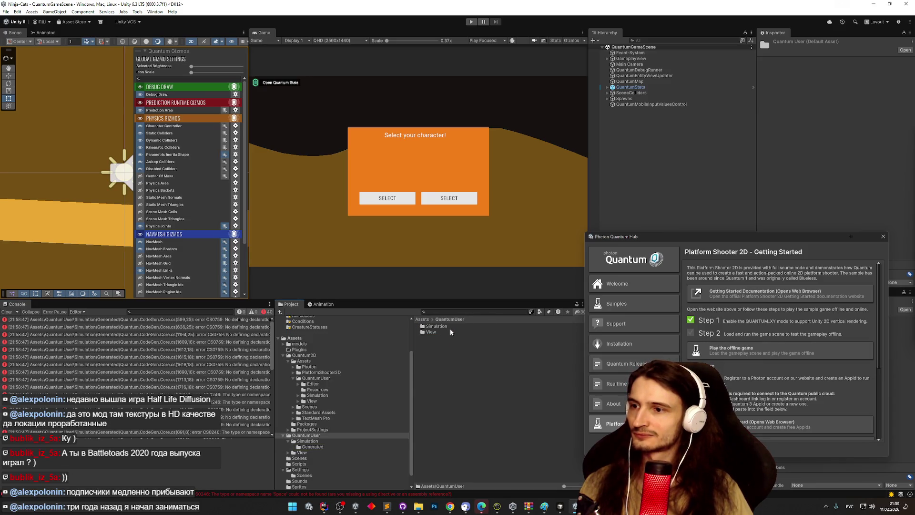
{"action": "key", "text": "BackSpace"}
{"action": "double_click", "coordinate": [446, 337]}
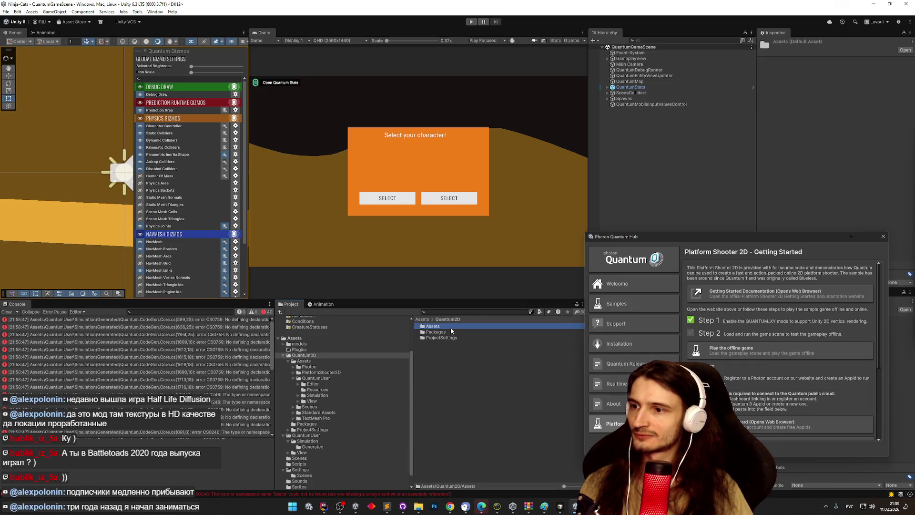
{"action": "double_click", "coordinate": [451, 326]}
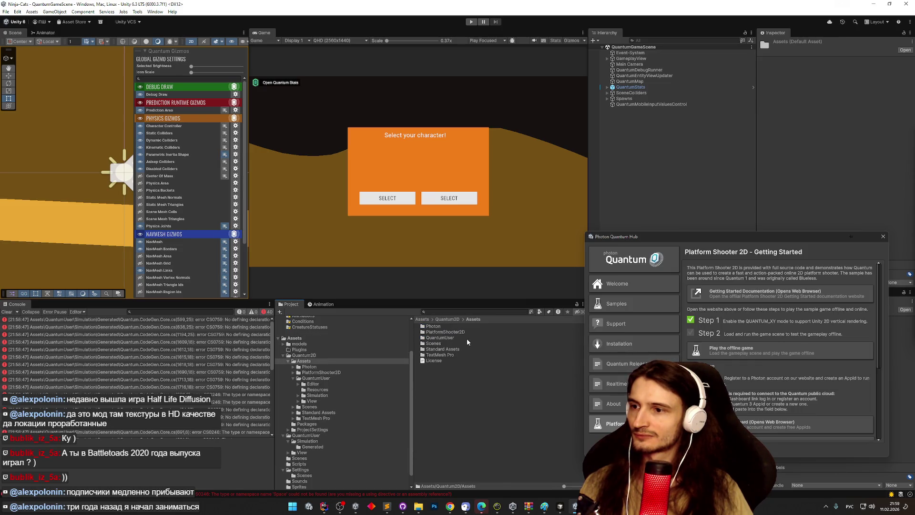
{"action": "left_click", "coordinate": [466, 338]}
{"action": "key", "text": "BackSpace"}
{"action": "key", "text": "BackSpace"}
{"action": "left_click", "coordinate": [463, 342]}
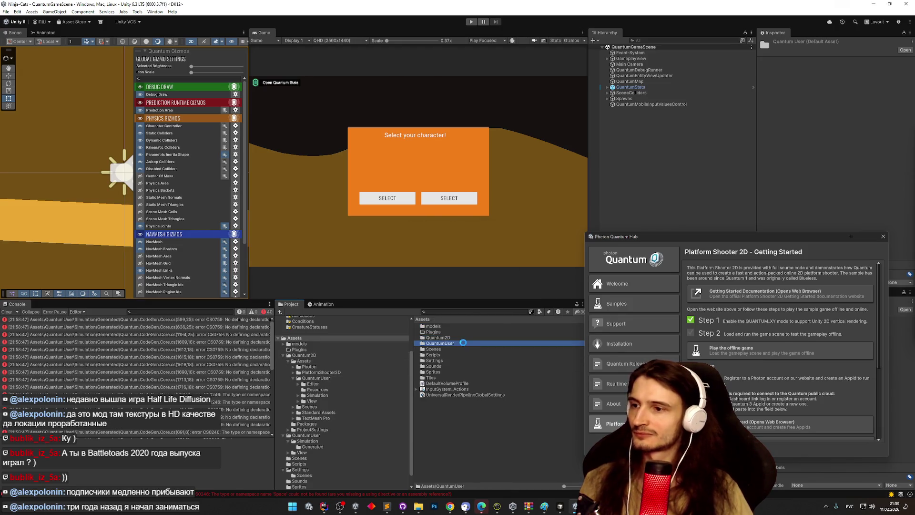
{"action": "key", "text": "Delete"}
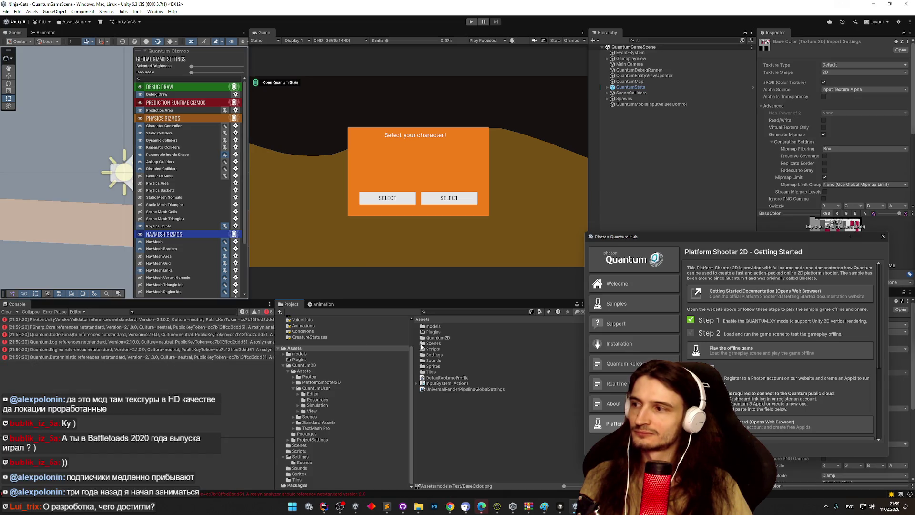
Clear the Console and open Quantum Default Configs via Tools > Quantum > Find Config
{"action": "left_click", "coordinate": [7, 312]}
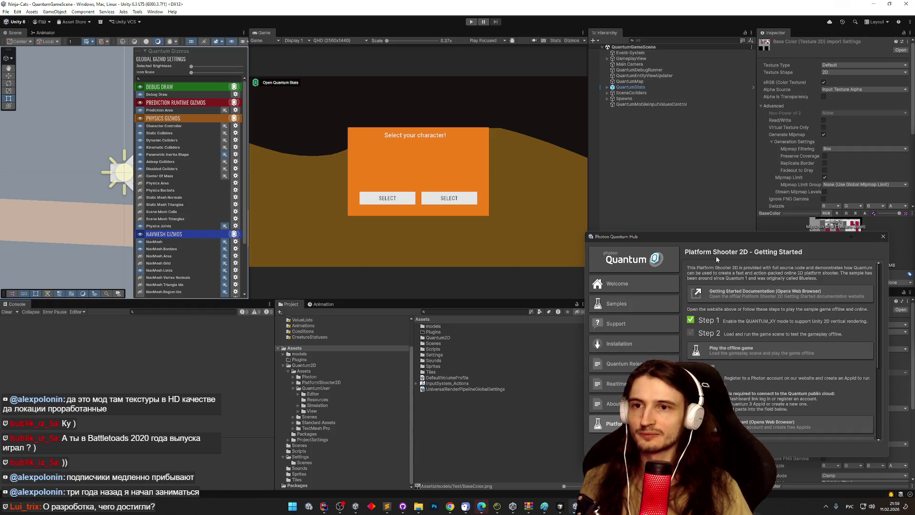
{"action": "left_click", "coordinate": [137, 12]}
{"action": "mouse_move", "coordinate": [145, 21]}
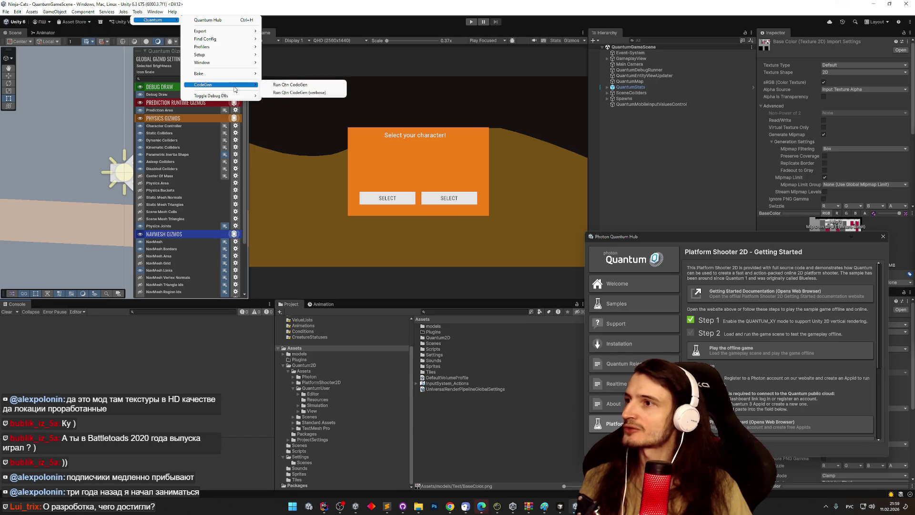
{"action": "mouse_move", "coordinate": [245, 39]}
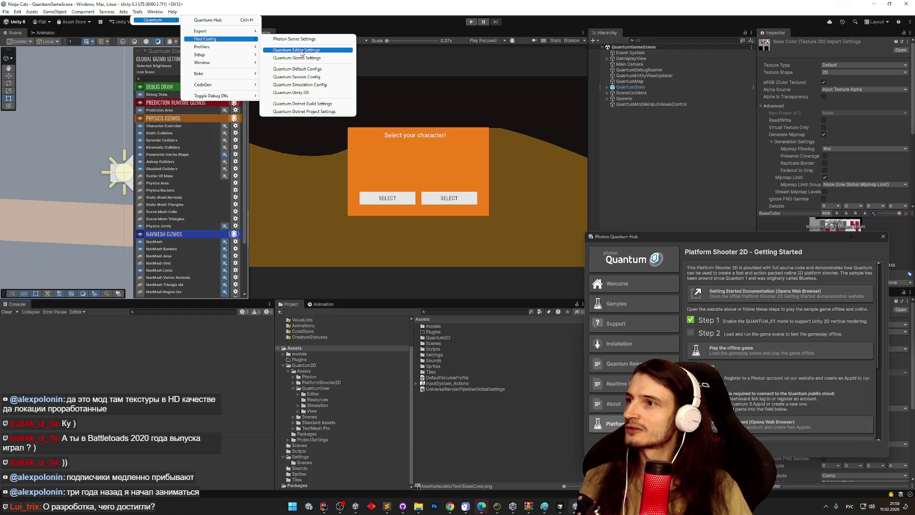
{"action": "left_click", "coordinate": [319, 69]}
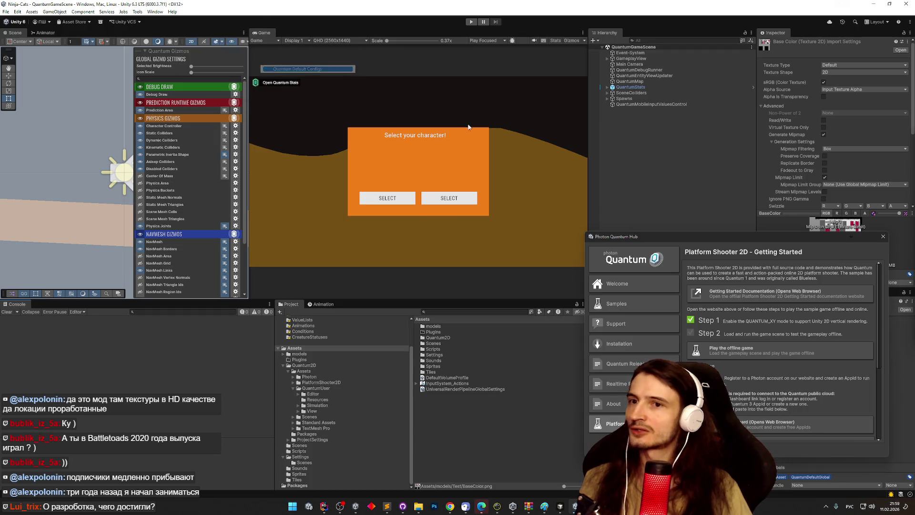
Move the Quantum Hub window aside and switch to the browser's search results
{"action": "mouse_move", "coordinate": [697, 234]}
{"action": "left_mouse_down"}
{"action": "mouse_move", "coordinate": [611, 226]}
{"action": "mouse_move", "coordinate": [703, 238]}
{"action": "mouse_move", "coordinate": [691, 219]}
{"action": "left_mouse_up"}
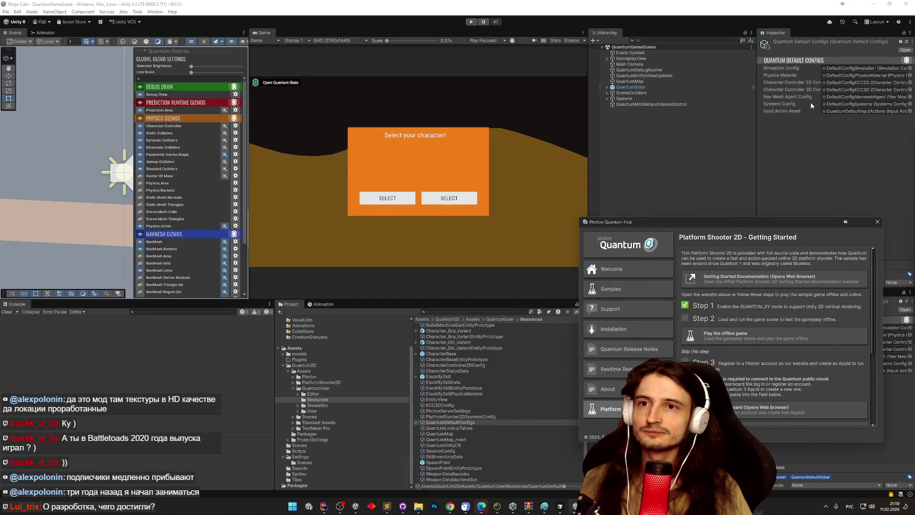
{"action": "left_click", "coordinate": [137, 11]}
{"action": "left_click", "coordinate": [446, 508]}
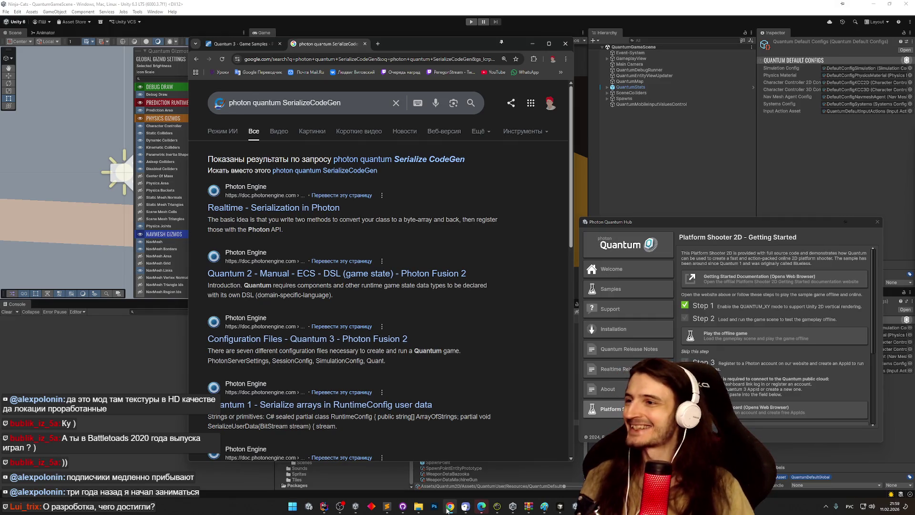
Switch to the Quantum 3 Game Samples tab and scroll up to the Enable Quantum XY instructions
{"action": "middle_click", "coordinate": [403, 185]}
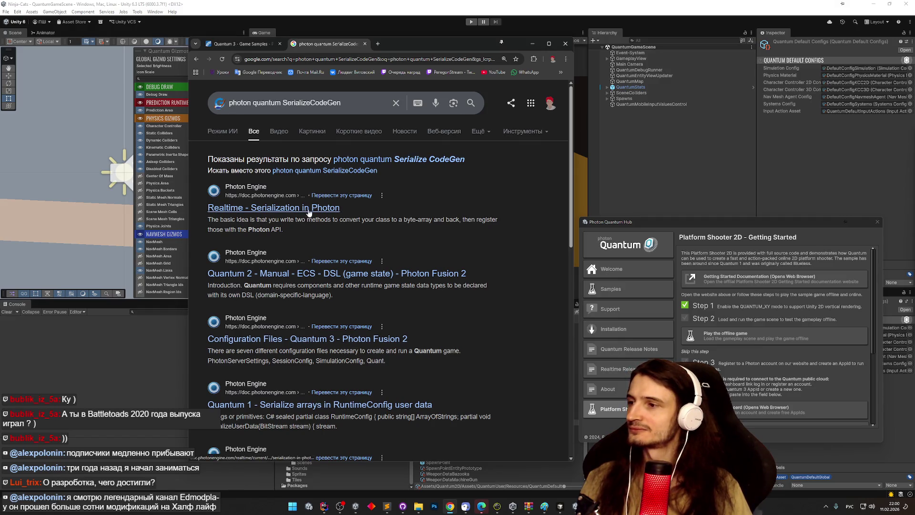
{"action": "key", "text": "ctrl+shift+Tab"}
{"action": "scroll", "coordinate": [420, 188], "scroll_direction": "up", "scroll_amount": 10}
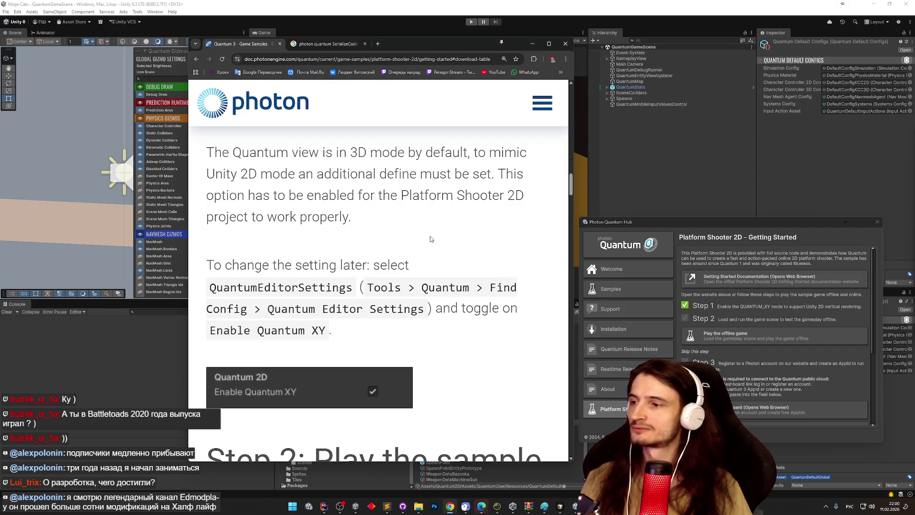
{"action": "middle_click", "coordinate": [430, 229]}
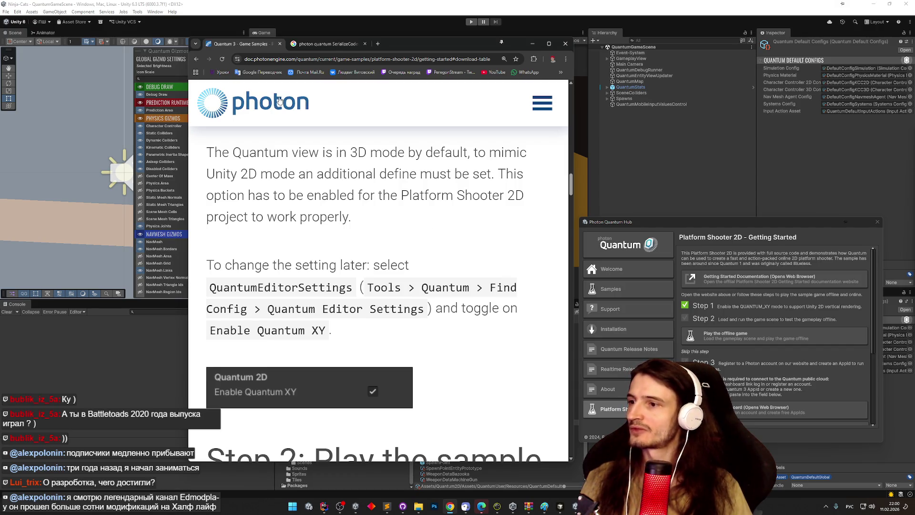
Open Quantum Editor Settings from Tools > Quantum > Find Config, with the browser moved aside
{"action": "left_click", "coordinate": [137, 12]}
{"action": "mouse_move", "coordinate": [158, 20]}
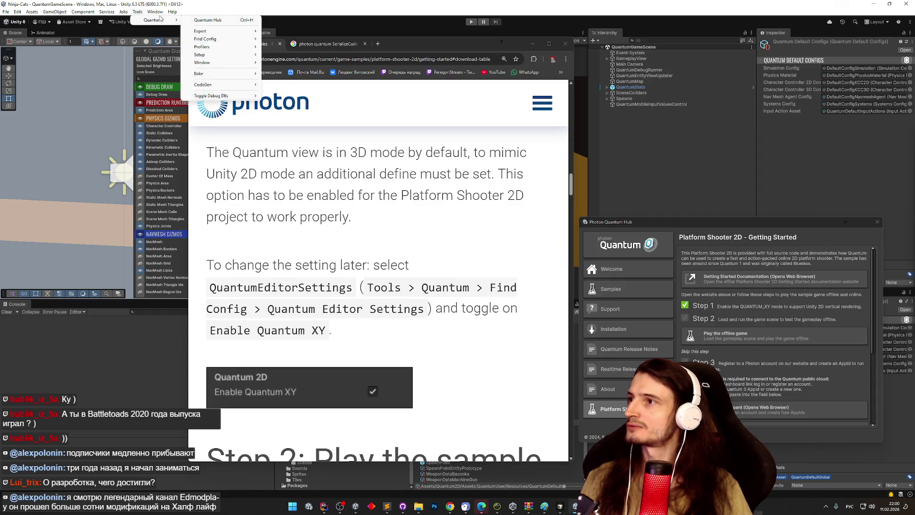
{"action": "mouse_move", "coordinate": [240, 42]}
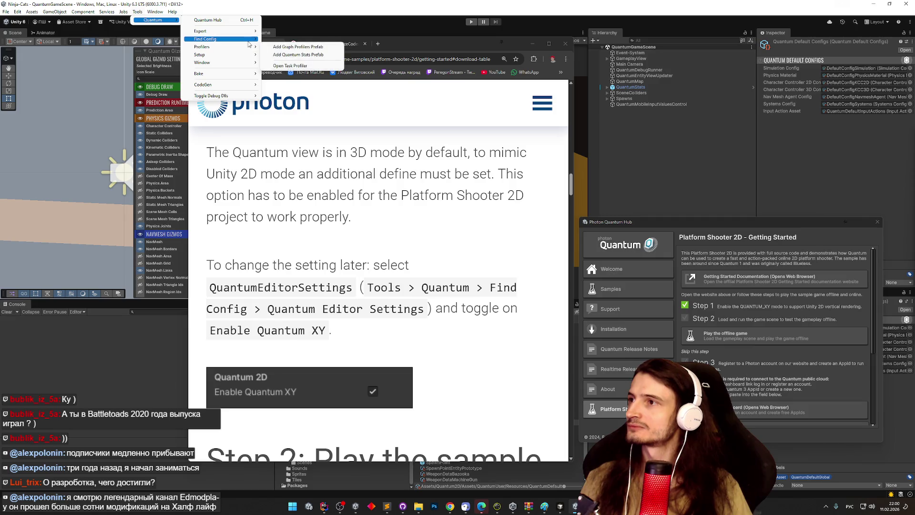
{"action": "left_click", "coordinate": [284, 50]}
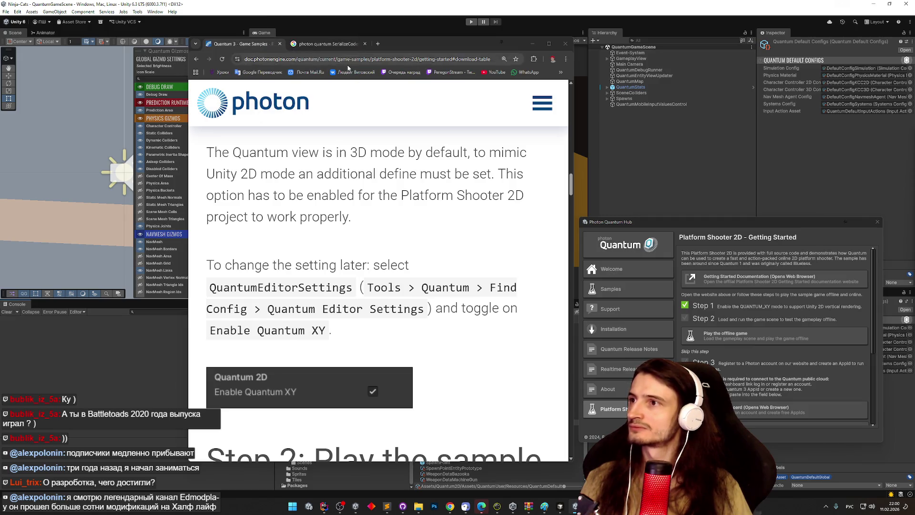
{"action": "left_click_drag", "start_coordinate": [388, 42], "coordinate": [119, 67]}
{"action": "left_click", "coordinate": [417, 295]}
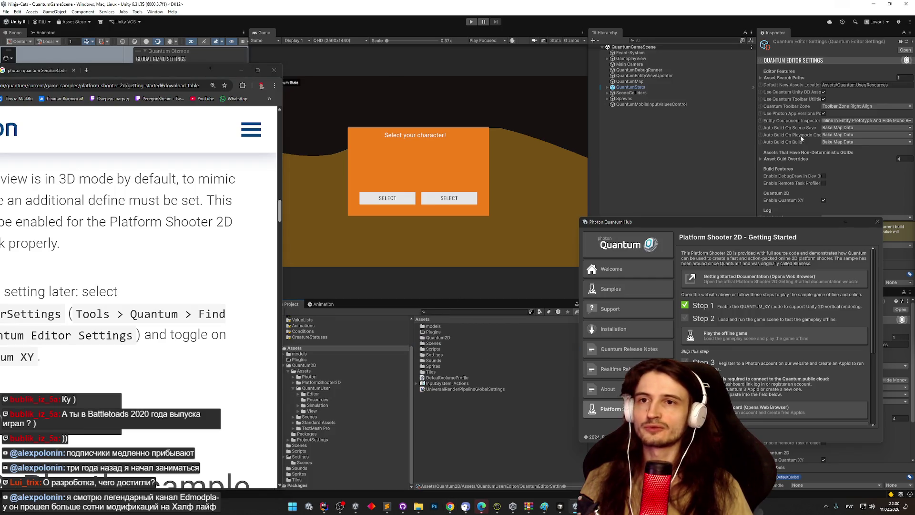
Set the Quantum log level to None in the Quantum Editor Settings
{"action": "left_click_drag", "start_coordinate": [794, 222], "coordinate": [649, 207]}
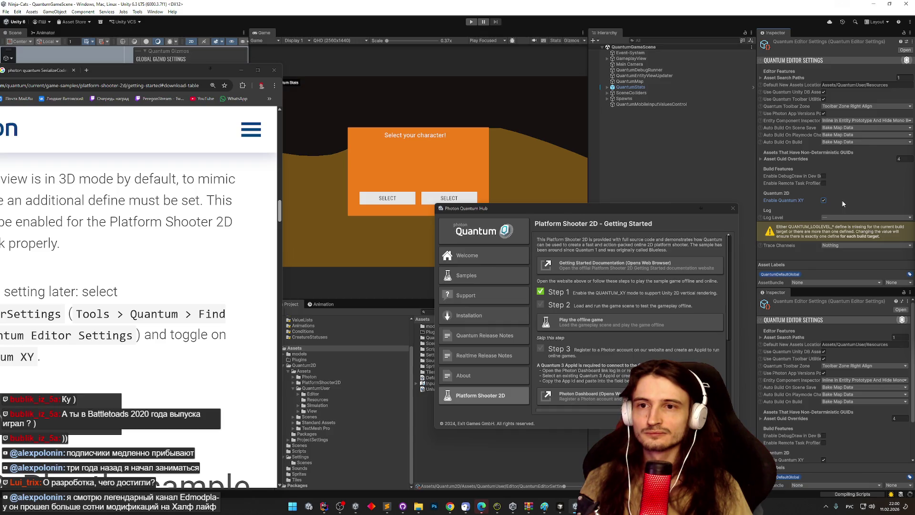
{"action": "left_click", "coordinate": [844, 218]}
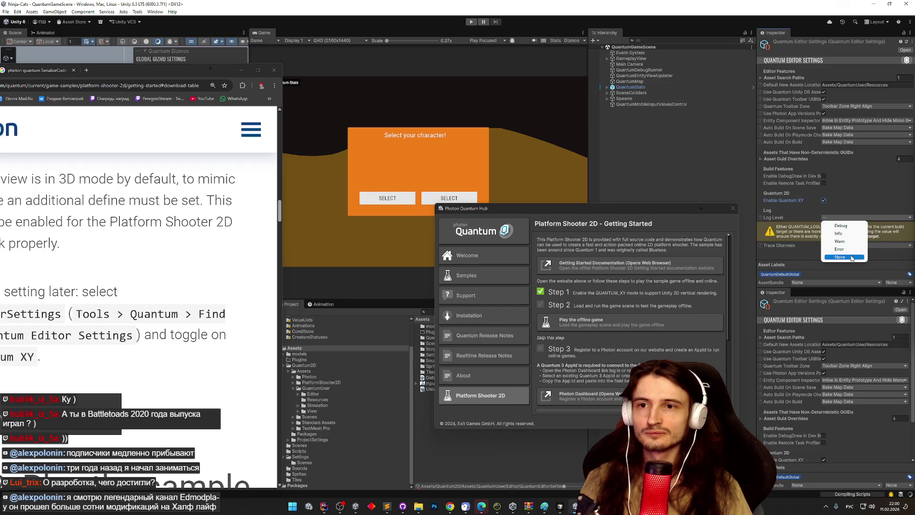
{"action": "left_click", "coordinate": [847, 228]}
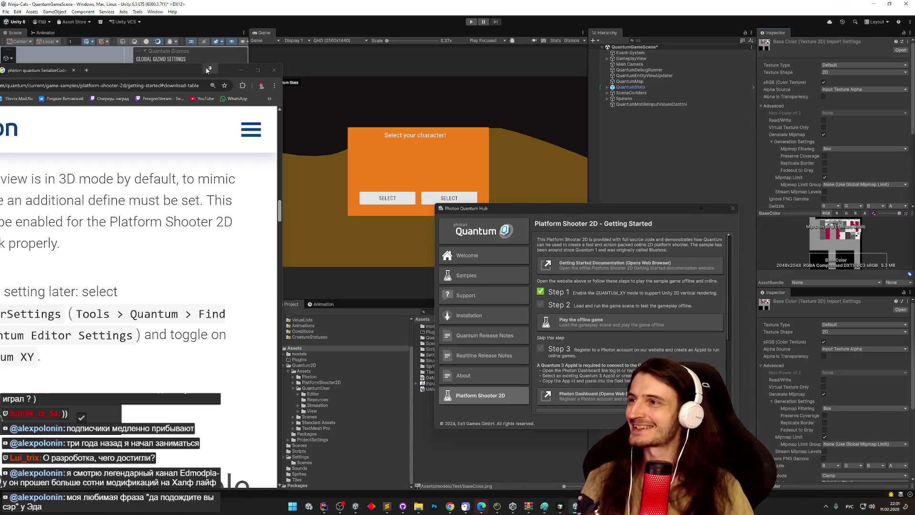
{"action": "mouse_move", "coordinate": [162, 72]}
{"action": "left_mouse_down"}
{"action": "mouse_move", "coordinate": [286, 85]}
{"action": "mouse_move", "coordinate": [397, 110]}
{"action": "left_mouse_up"}
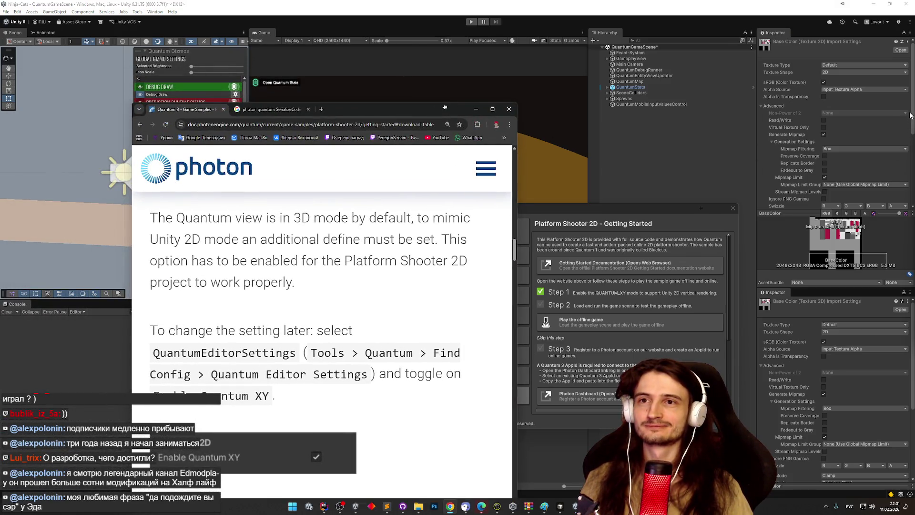
Launch the Platform Shooter 2D offline game from the Quantum Hub, saving the modified scene
{"action": "left_click", "coordinate": [475, 109]}
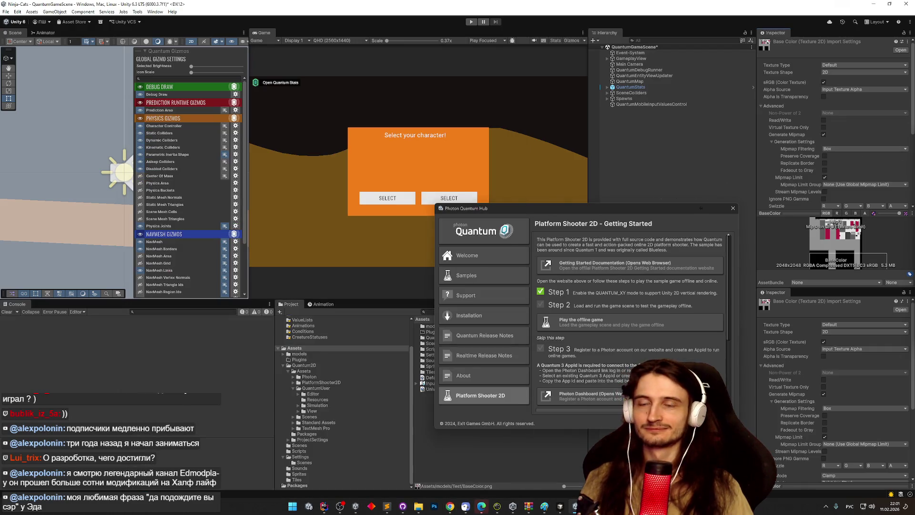
{"action": "scroll", "coordinate": [911, 133], "scroll_direction": "down", "scroll_amount": 6}
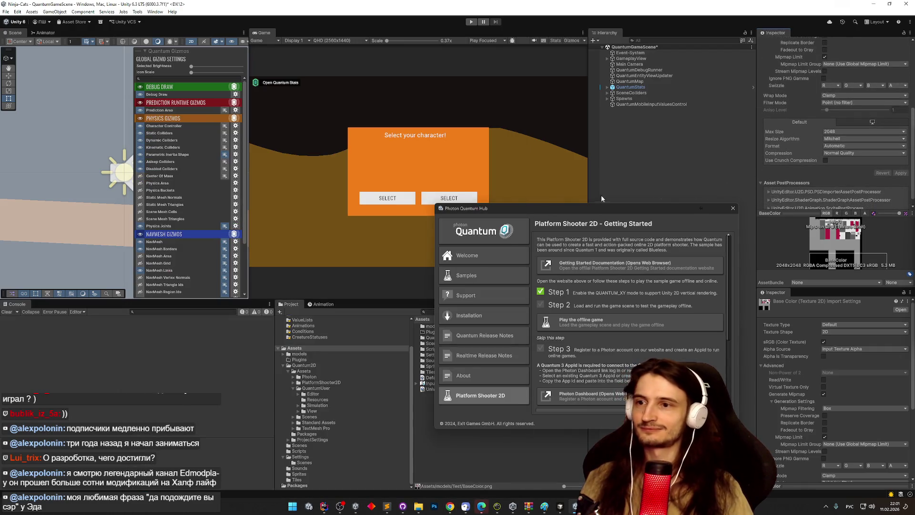
{"action": "left_click_drag", "start_coordinate": [594, 212], "coordinate": [603, 205]}
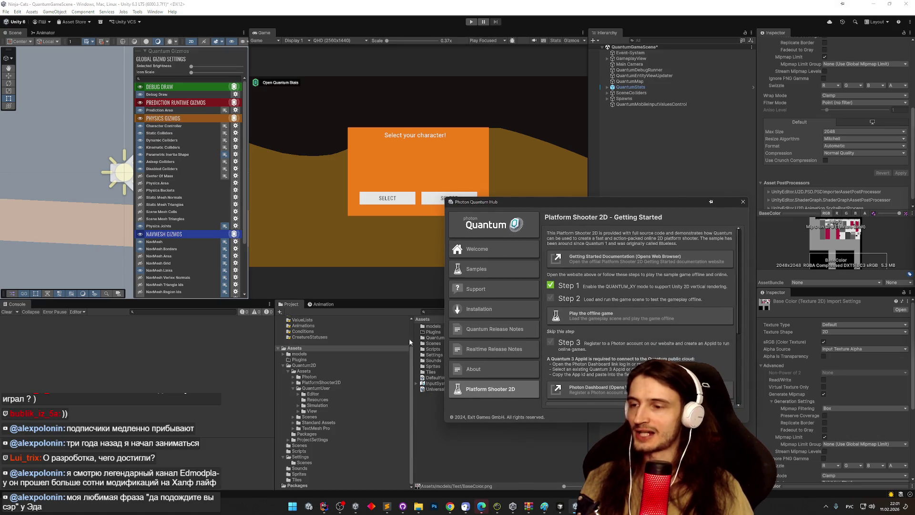
{"action": "left_click", "coordinate": [434, 418]}
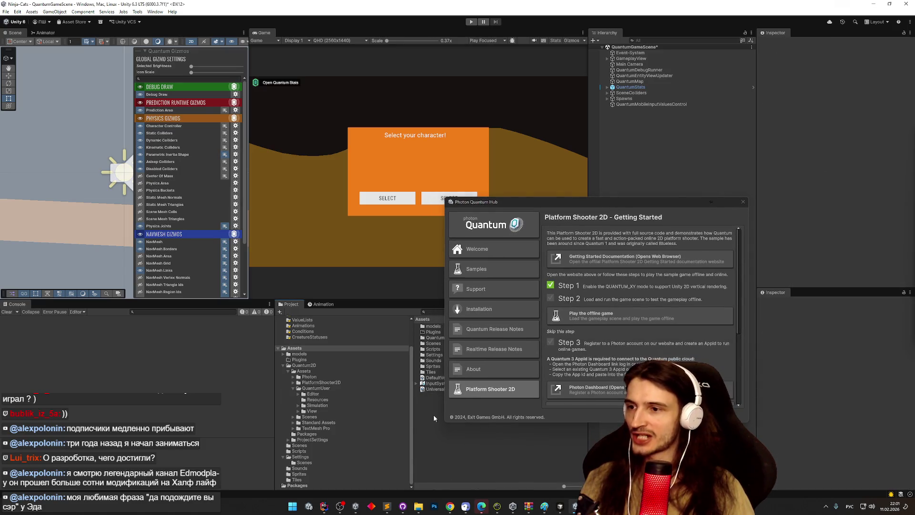
{"action": "left_click", "coordinate": [576, 319]}
{"action": "left_click", "coordinate": [439, 268]}
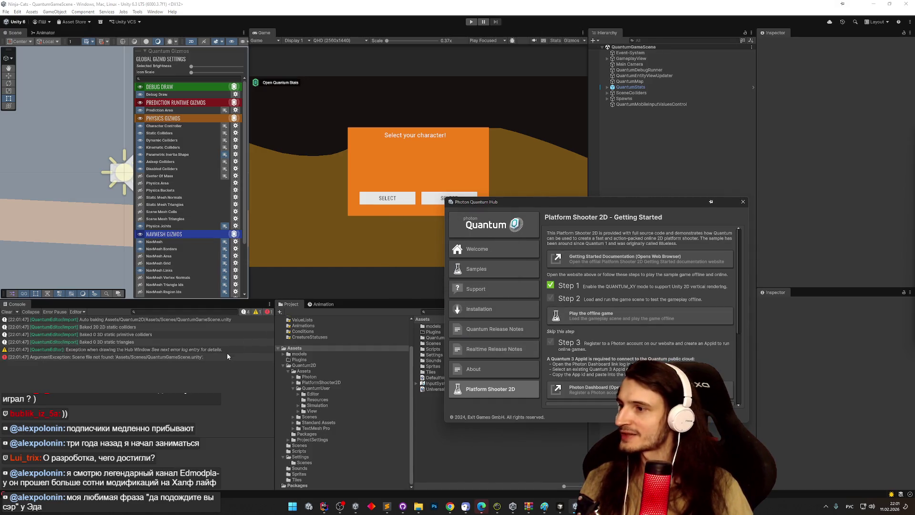
Select QuantumGameScene in Quantum2D/Assets/Scenes, clear the Console and enter Play mode
{"action": "left_click_drag", "start_coordinate": [534, 202], "coordinate": [670, 201]}
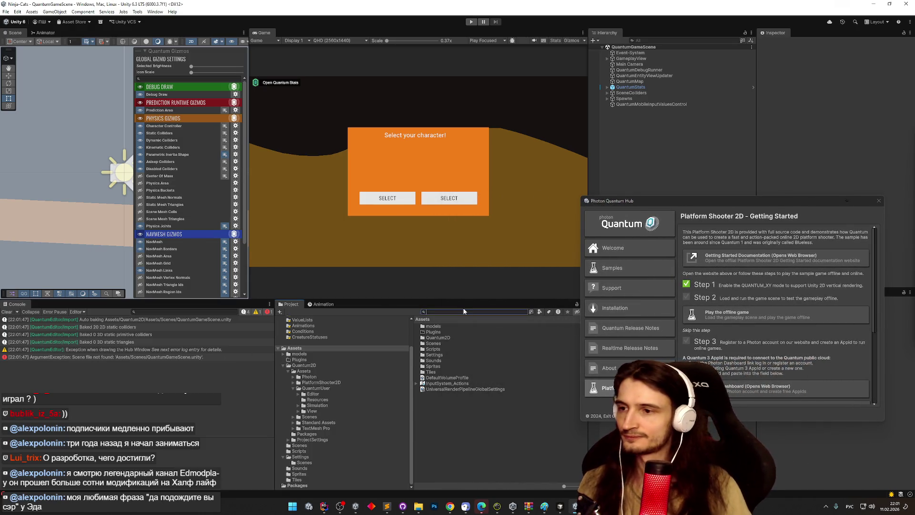
{"action": "double_click", "coordinate": [448, 338]}
{"action": "double_click", "coordinate": [460, 327]}
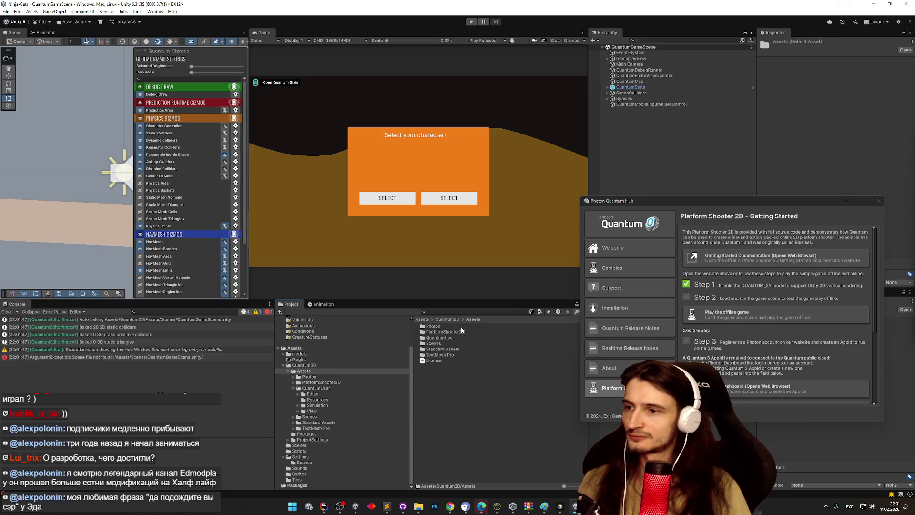
{"action": "double_click", "coordinate": [455, 342]}
{"action": "left_click", "coordinate": [472, 344]}
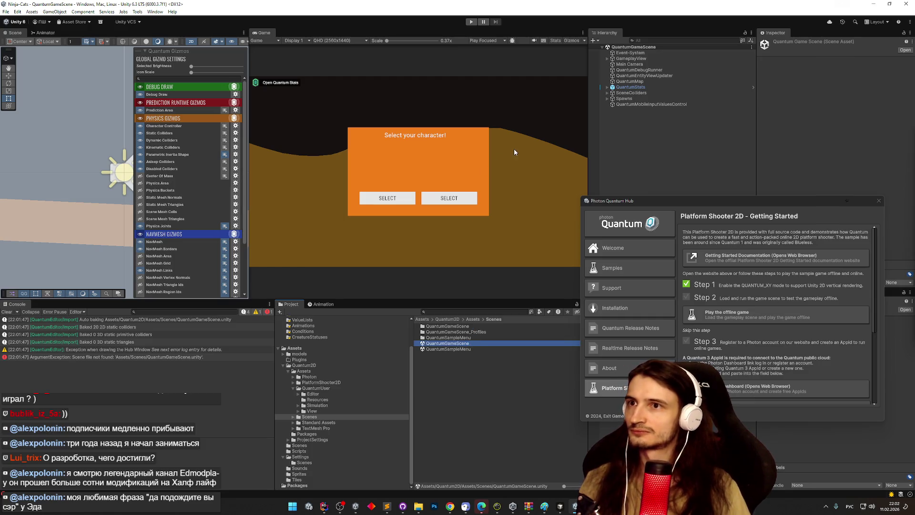
{"action": "left_click", "coordinate": [7, 312]}
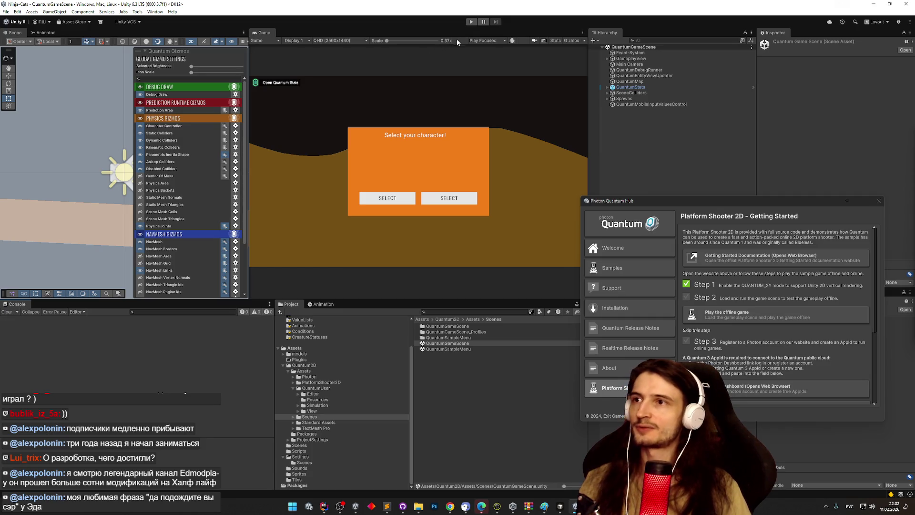
{"action": "left_click", "coordinate": [469, 22]}
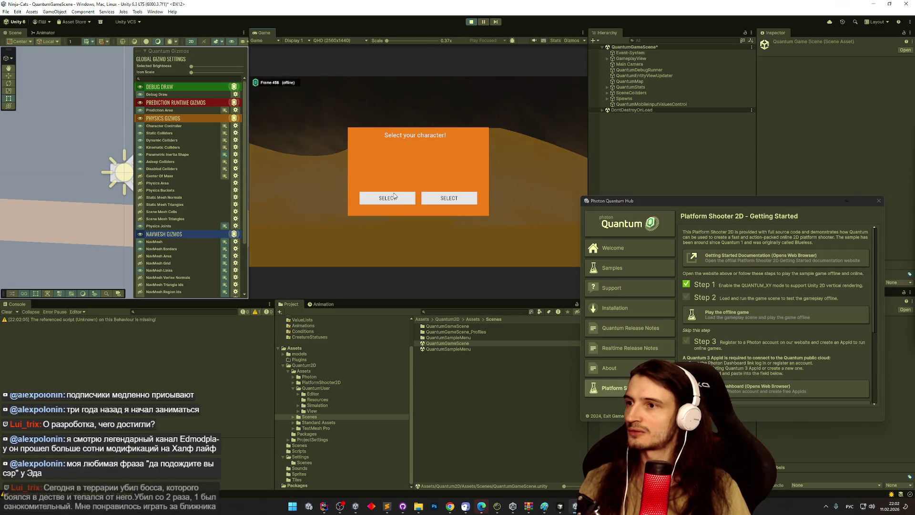
Select the first character, fire a few shots, then stop Play mode
{"action": "left_click", "coordinate": [393, 197]}
{"action": "left_click", "coordinate": [386, 162]}
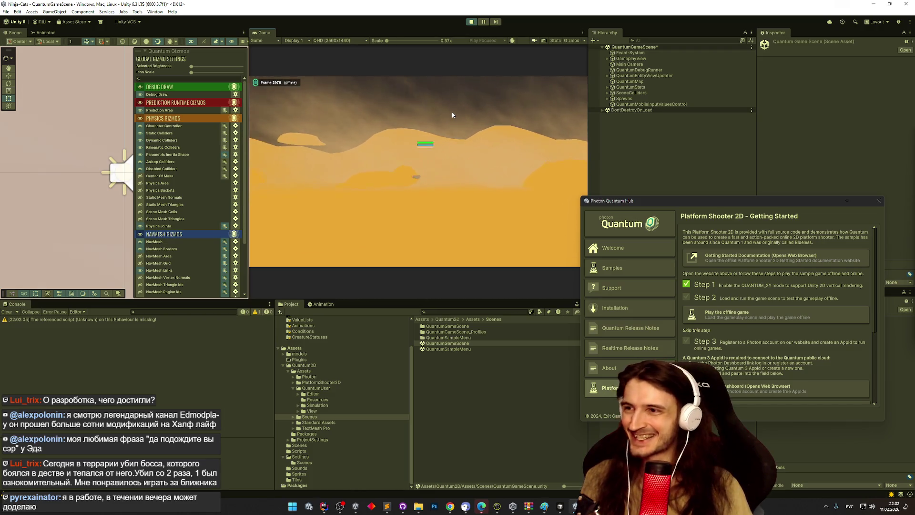
{"action": "left_click", "coordinate": [452, 117]}
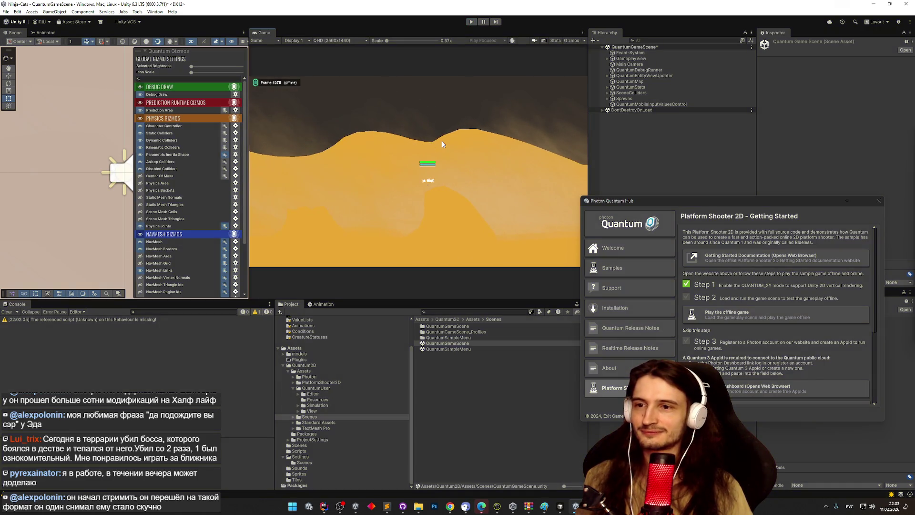
{"action": "key", "text": "ctrl+p"}
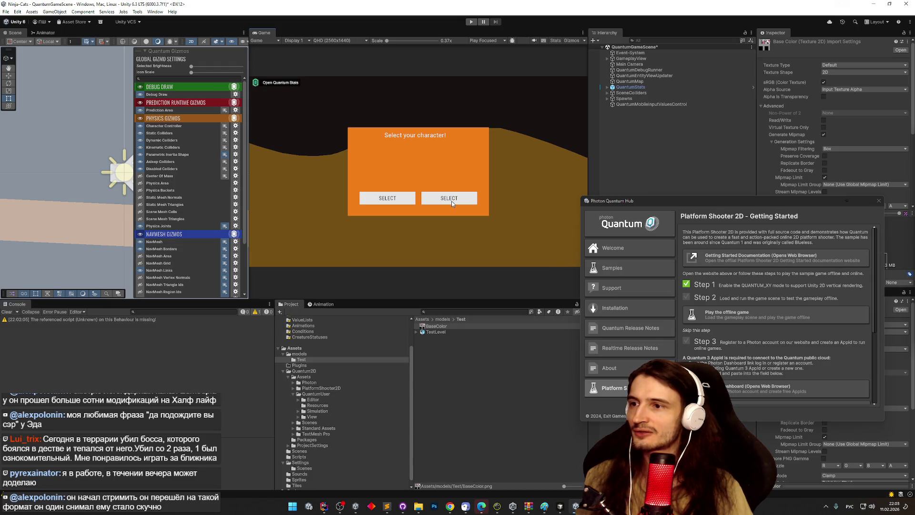
Retest with the second character, stop again, and select the missing-script Console warning
{"action": "left_click", "coordinate": [451, 204]}
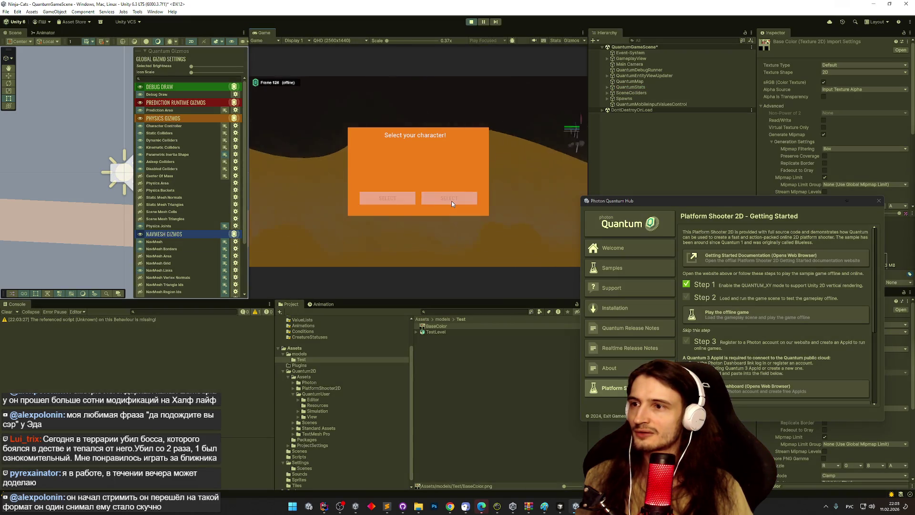
{"action": "left_click", "coordinate": [451, 203]}
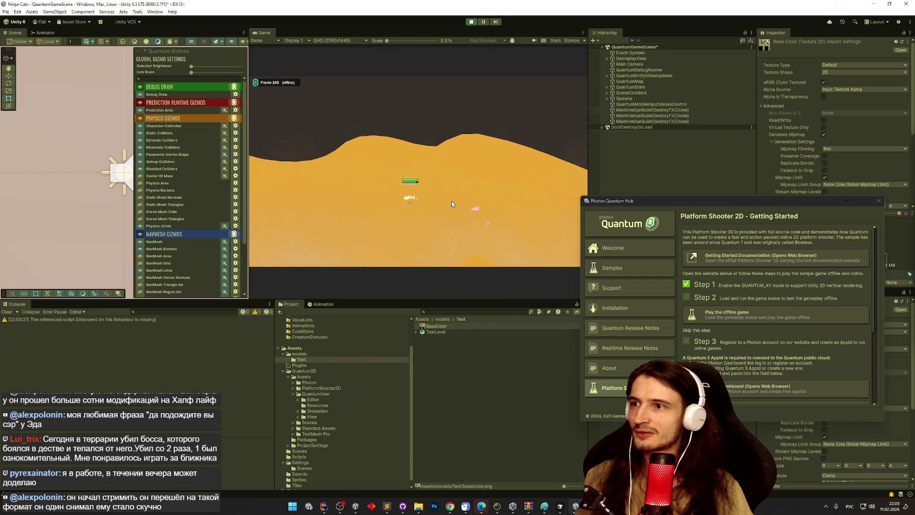
{"action": "key", "text": "ctrl+p"}
{"action": "left_click", "coordinate": [155, 320]}
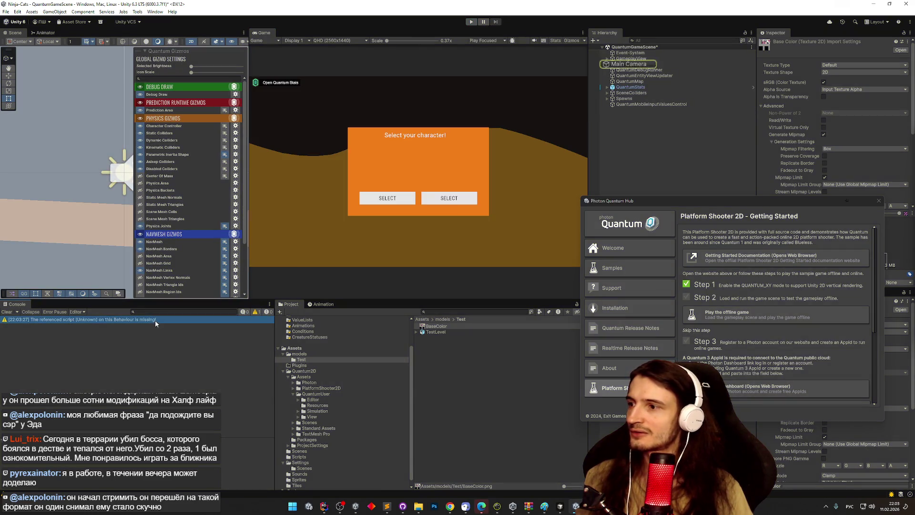
Select the Main Camera and toggle its missing (Script) component foldout
{"action": "left_click", "coordinate": [628, 64]}
{"action": "mouse_move", "coordinate": [753, 202]}
{"action": "left_mouse_down"}
{"action": "mouse_move", "coordinate": [726, 215]}
{"action": "mouse_move", "coordinate": [630, 217]}
{"action": "left_mouse_up"}
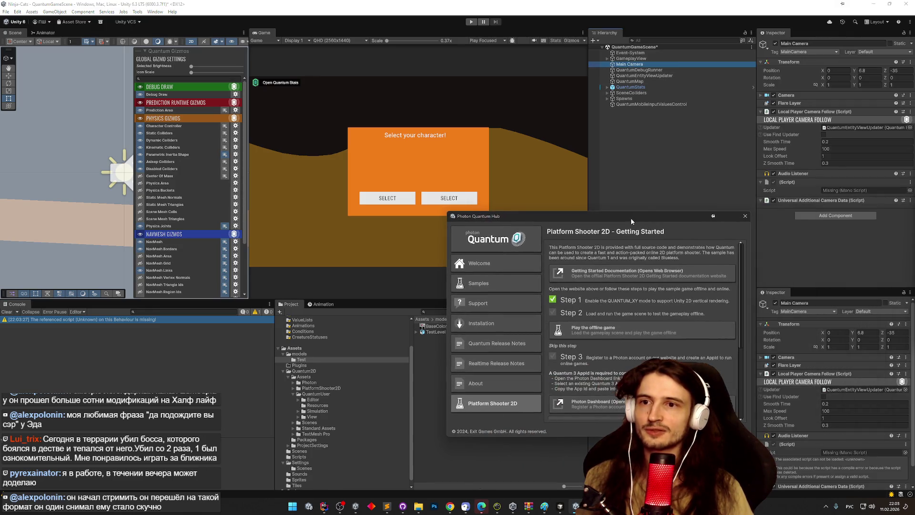
{"action": "left_click", "coordinate": [762, 182]}
{"action": "left_click", "coordinate": [761, 182]}
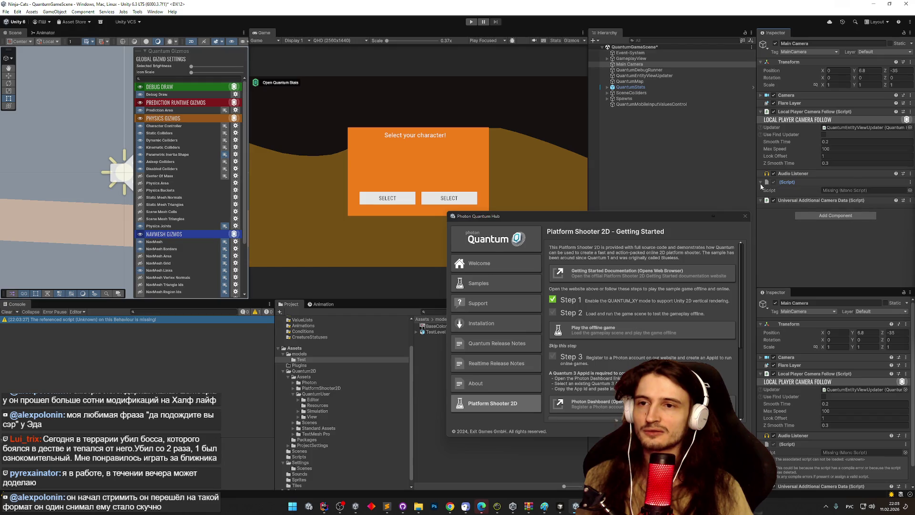
Move the Quantum Hub aside, scroll to Step 3 and bring the Photon docs forward in Chrome
{"action": "left_click_drag", "start_coordinate": [681, 227], "coordinate": [818, 156]}
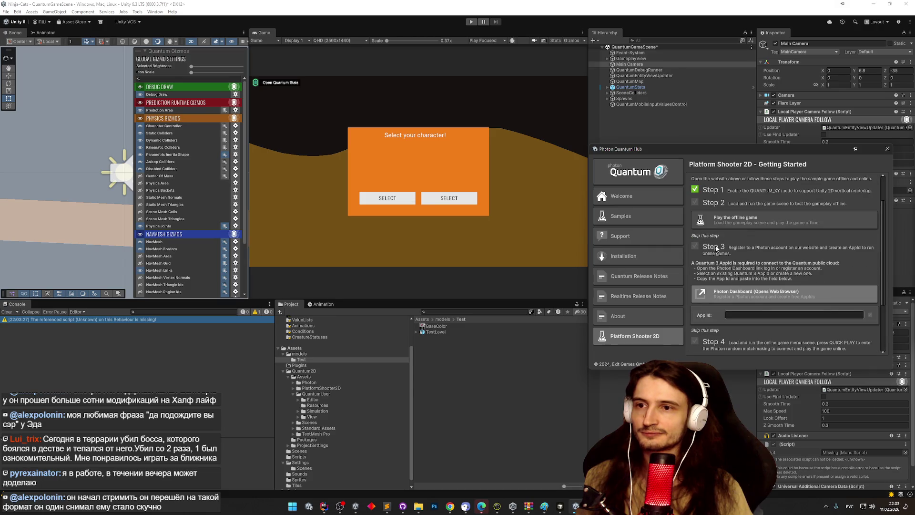
{"action": "scroll", "coordinate": [711, 237], "scroll_direction": "down", "scroll_amount": 2}
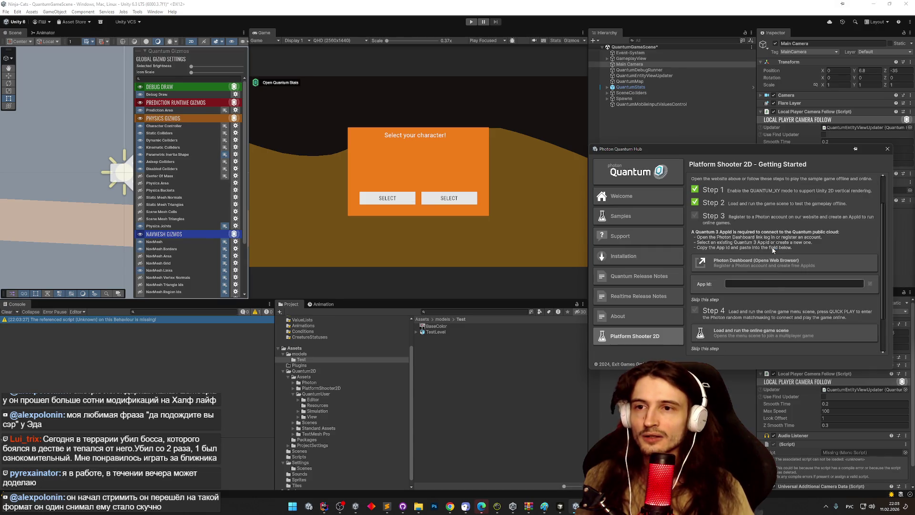
{"action": "left_click", "coordinate": [459, 509]}
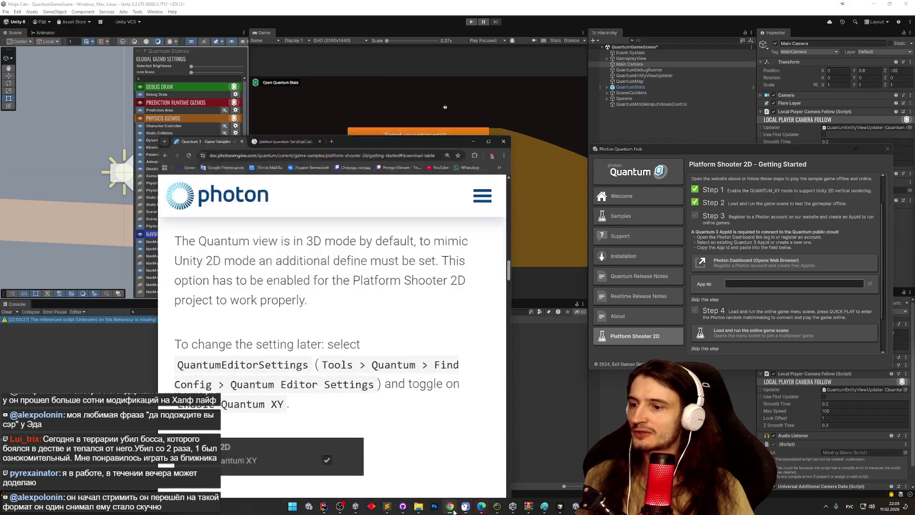
Sign in to the Photon Dashboard, select the Ninja Cats Quantum app's App ID and return to Unity
{"action": "left_click", "coordinate": [509, 125]}
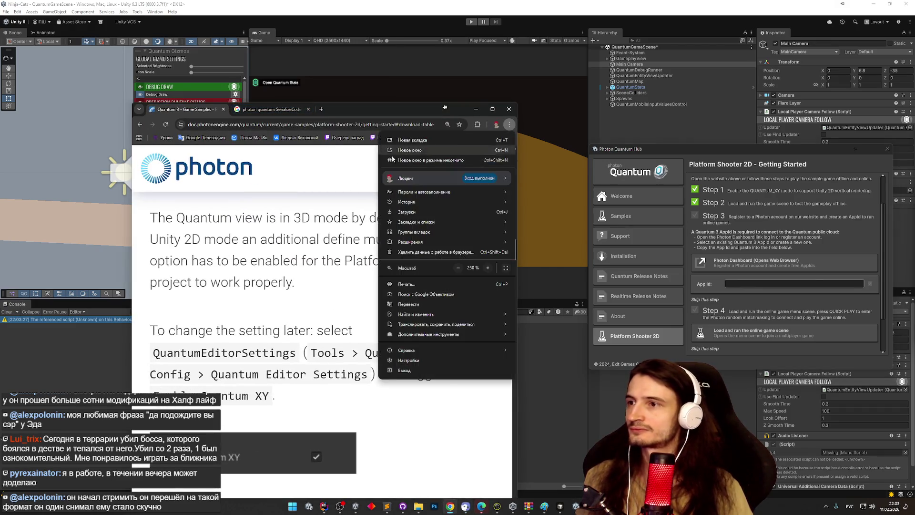
{"action": "left_click", "coordinate": [493, 110]}
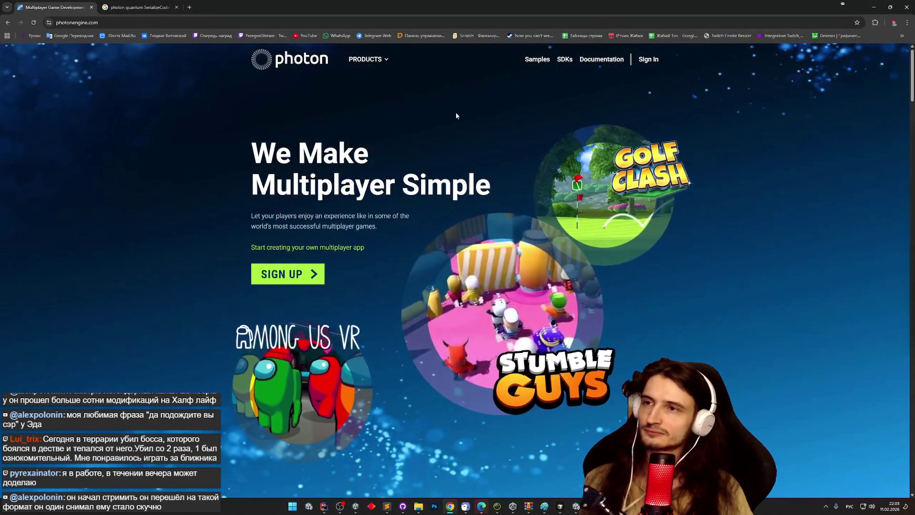
{"action": "left_click", "coordinate": [648, 59]}
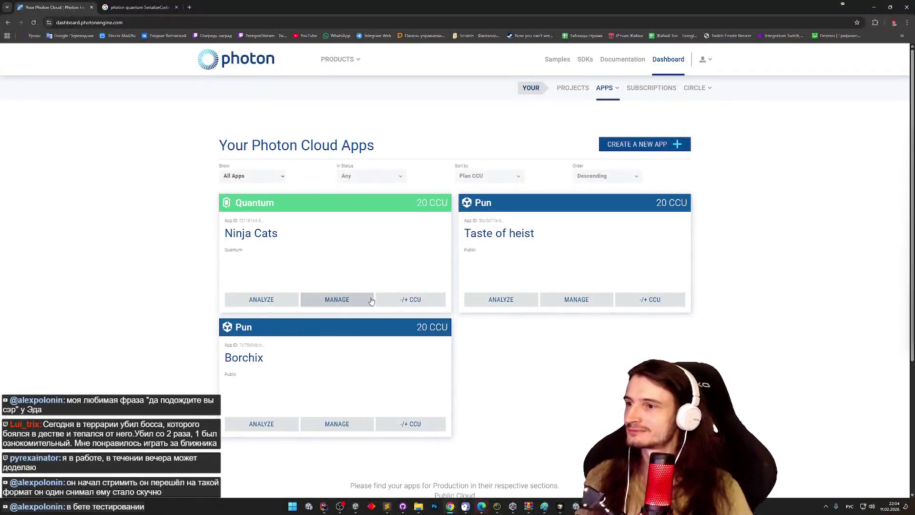
{"action": "left_click", "coordinate": [252, 221]}
{"action": "left_click", "coordinate": [253, 221]}
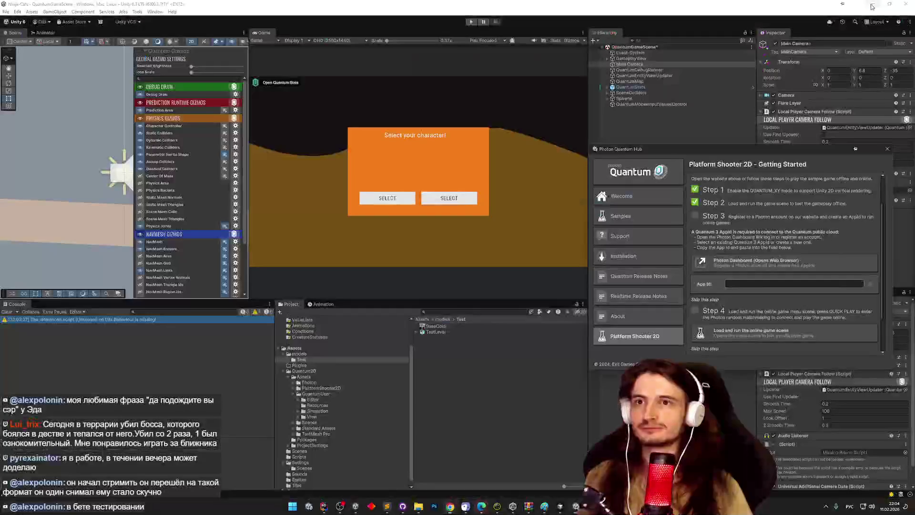
{"action": "left_click", "coordinate": [873, 7]}
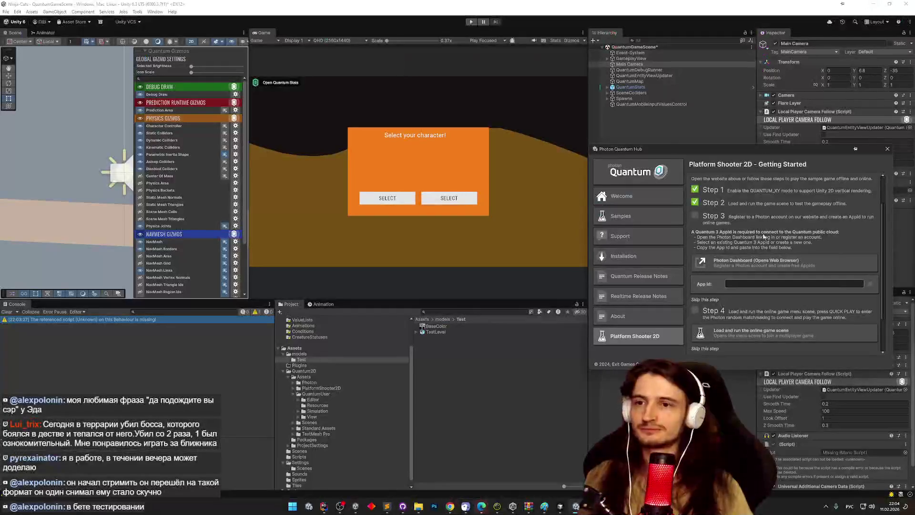
Paste the Ninja Cats App ID into the Hub's App Id field, load the online game scene and dismiss the error
{"action": "left_click", "coordinate": [768, 284]}
{"action": "type", "text": "f21161c4-6213-4d22-9857-6c6a6bbaec07"}
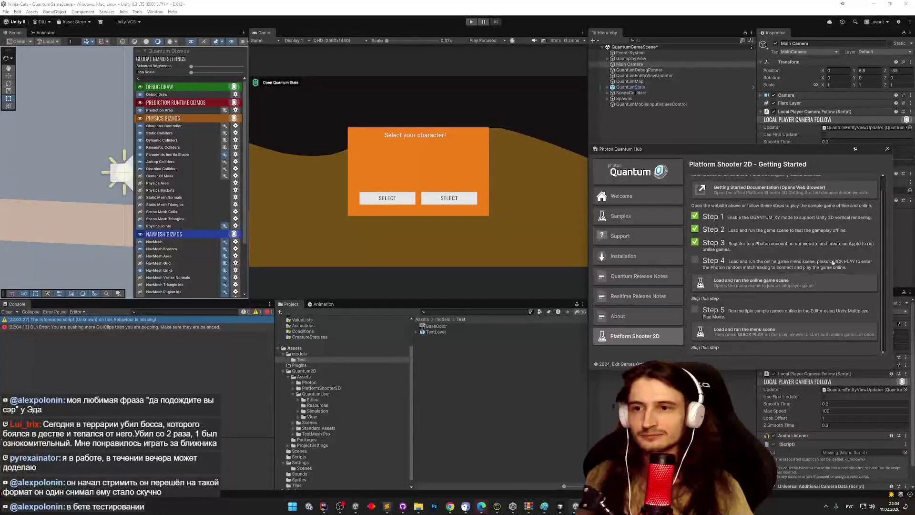
{"action": "left_click", "coordinate": [786, 285]}
{"action": "left_click", "coordinate": [441, 271]}
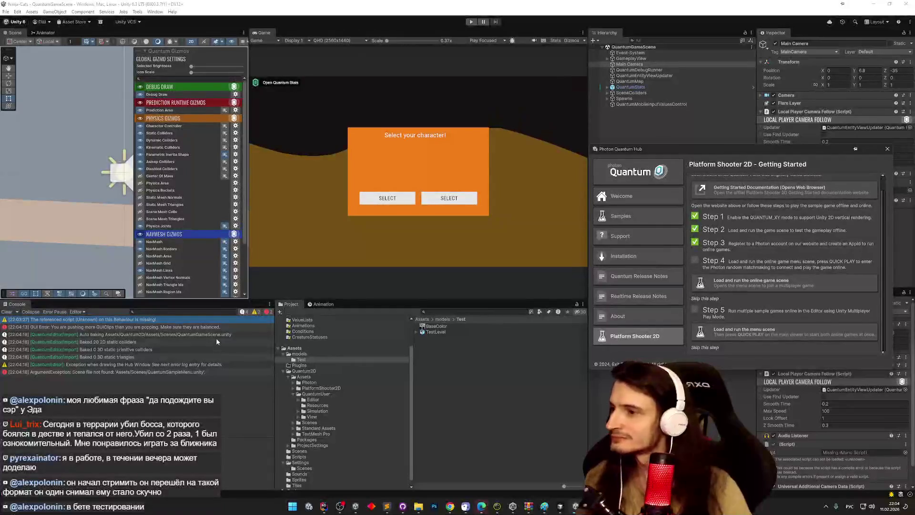
Enter Play mode and pick a character to start the game
{"action": "left_click", "coordinate": [496, 214]}
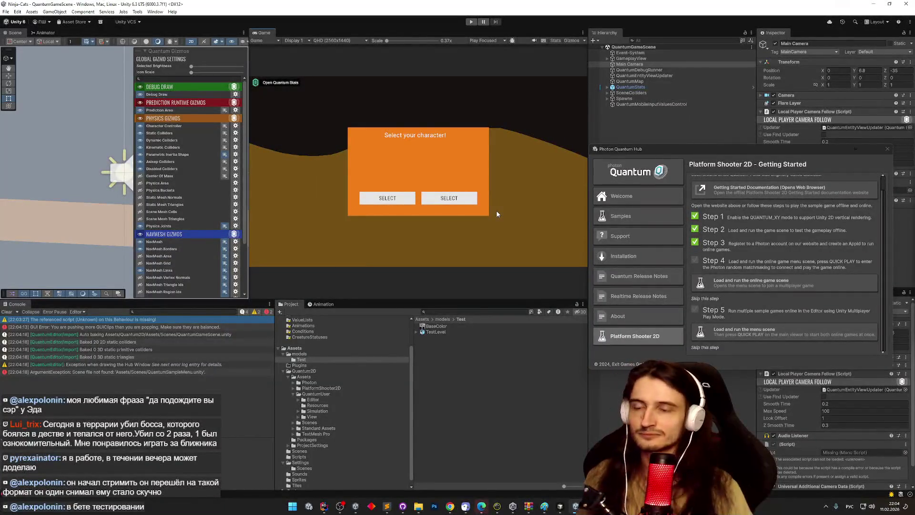
{"action": "key", "text": "ctrl+p"}
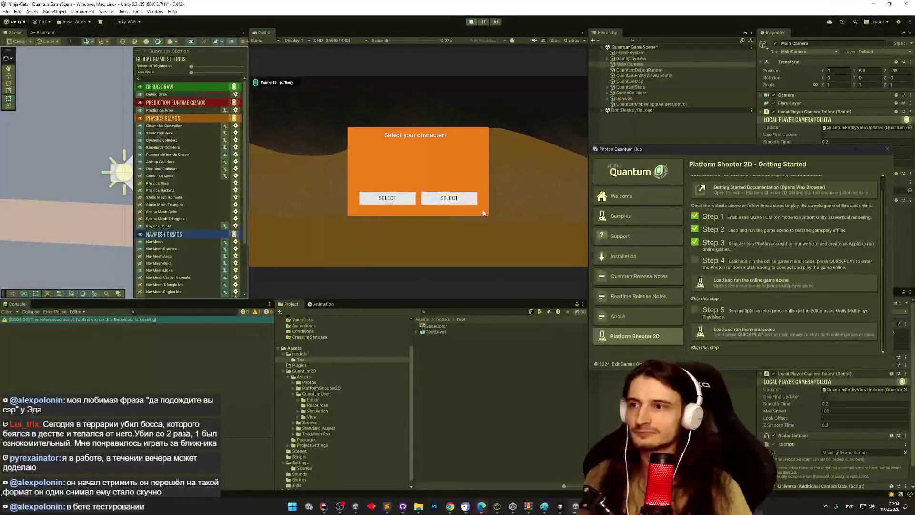
{"action": "left_click", "coordinate": [408, 203]}
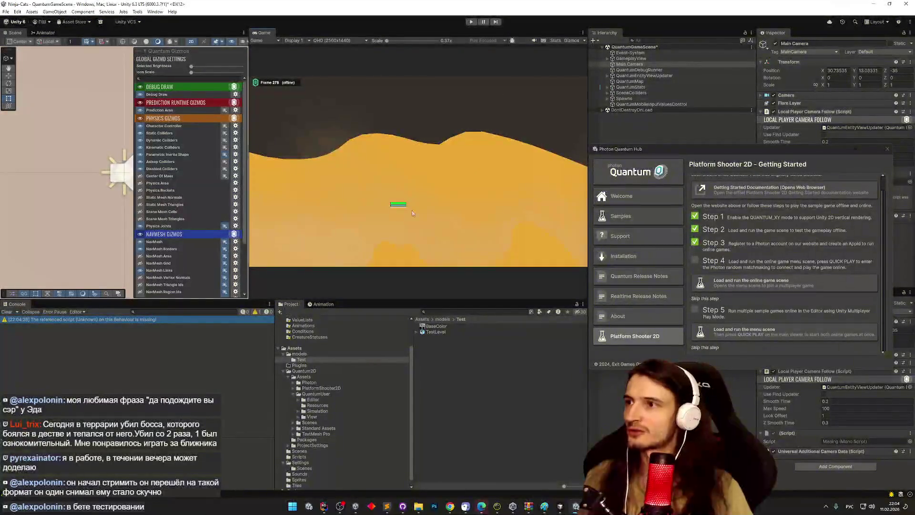
Bring the Photon Dashboard in Chrome back to the front
{"action": "left_click", "coordinate": [450, 504]}
{"action": "left_click", "coordinate": [450, 504]}
{"action": "left_click", "coordinate": [450, 504]}
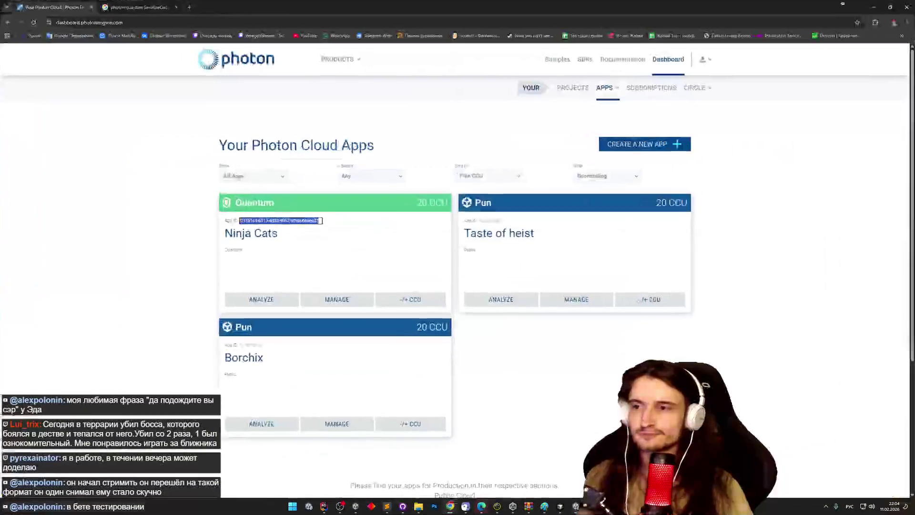
{"action": "left_click", "coordinate": [138, 8]}
{"action": "left_click", "coordinate": [53, 7]}
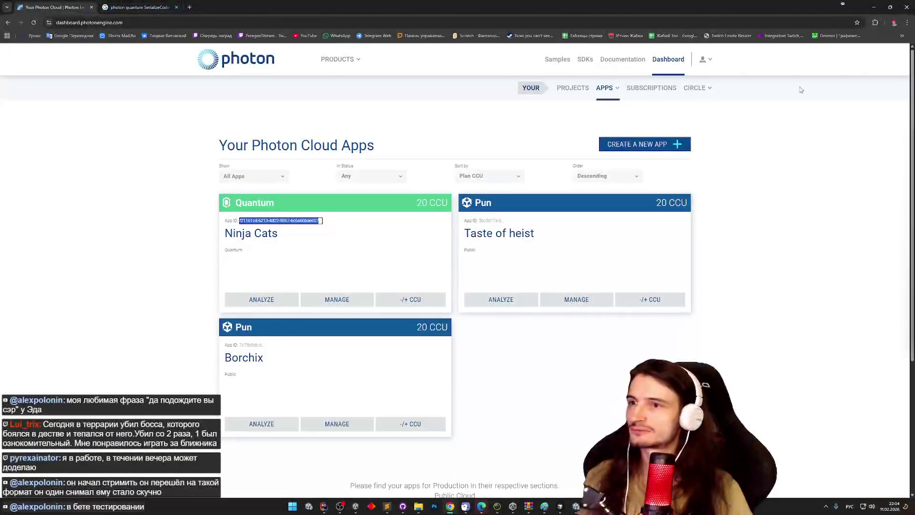
Navigate back to the Platform Shooter 2D Getting Started documentation page
{"action": "left_click", "coordinate": [7, 22]}
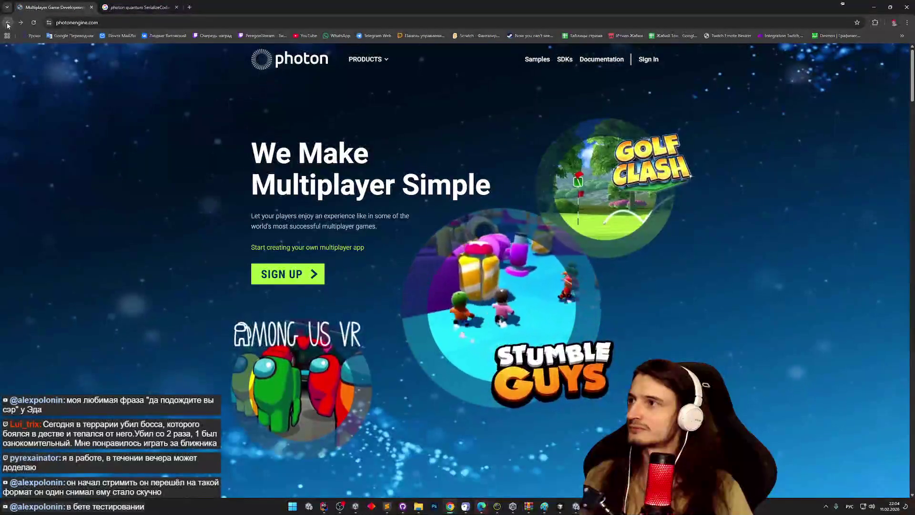
{"action": "left_click", "coordinate": [7, 23]}
{"action": "middle_click", "coordinate": [561, 214]}
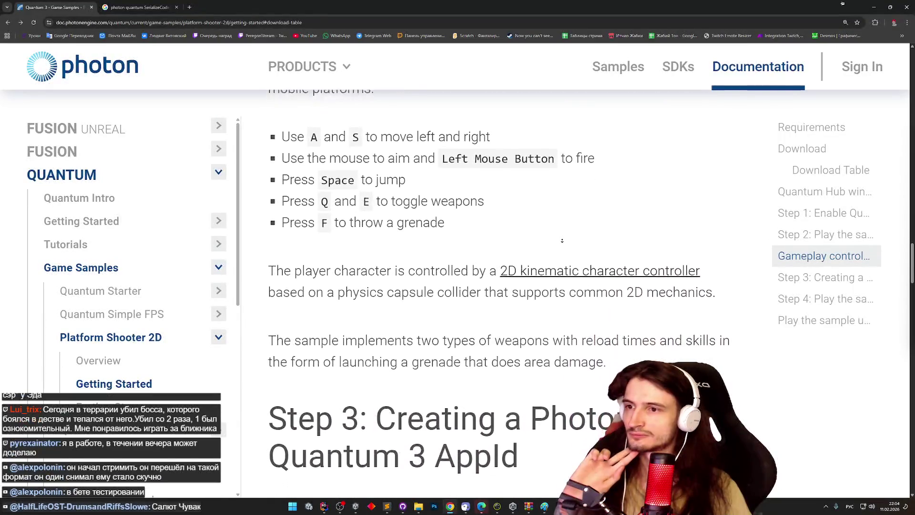
{"action": "middle_click", "coordinate": [564, 232]}
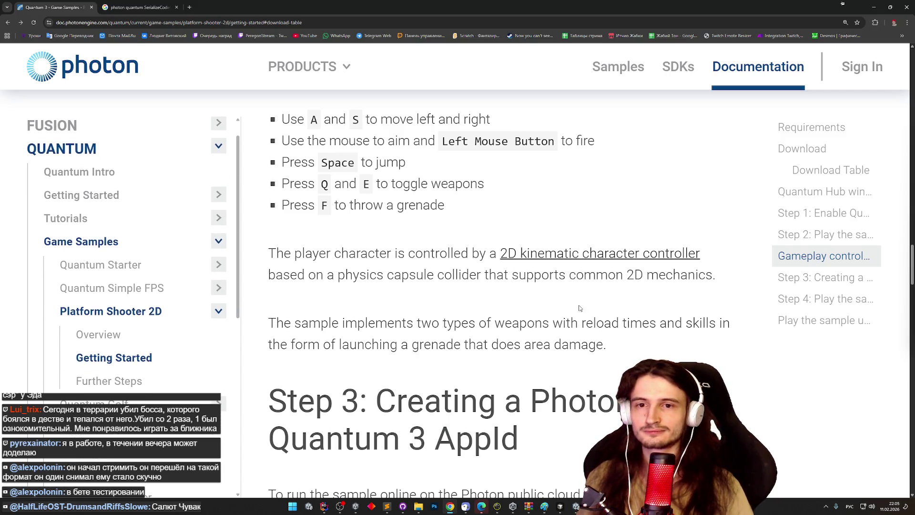
Scroll to 'Step 4: Play the sample game online' and select the QuantumSampleMenu scene name
{"action": "scroll", "coordinate": [696, 317], "scroll_direction": "down", "scroll_amount": 1}
{"action": "scroll", "coordinate": [706, 299], "scroll_direction": "down", "scroll_amount": 6}
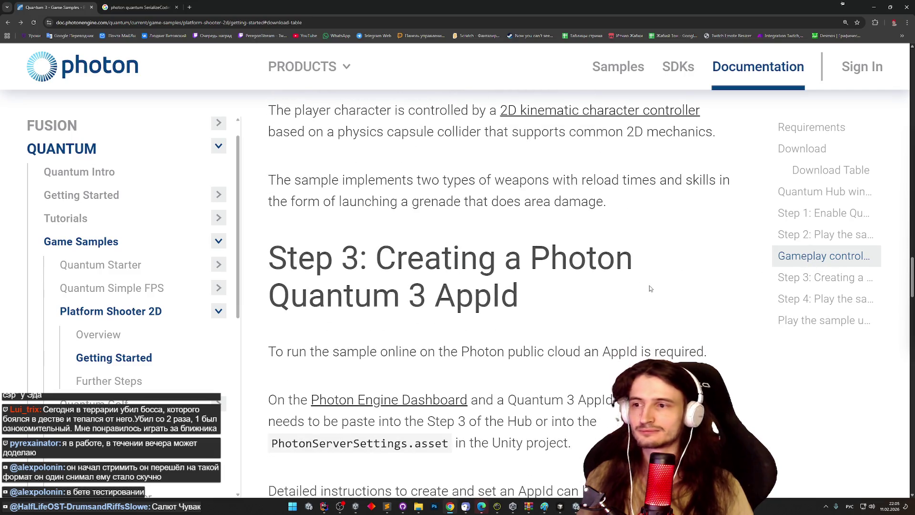
{"action": "scroll", "coordinate": [588, 286], "scroll_direction": "down", "scroll_amount": 1}
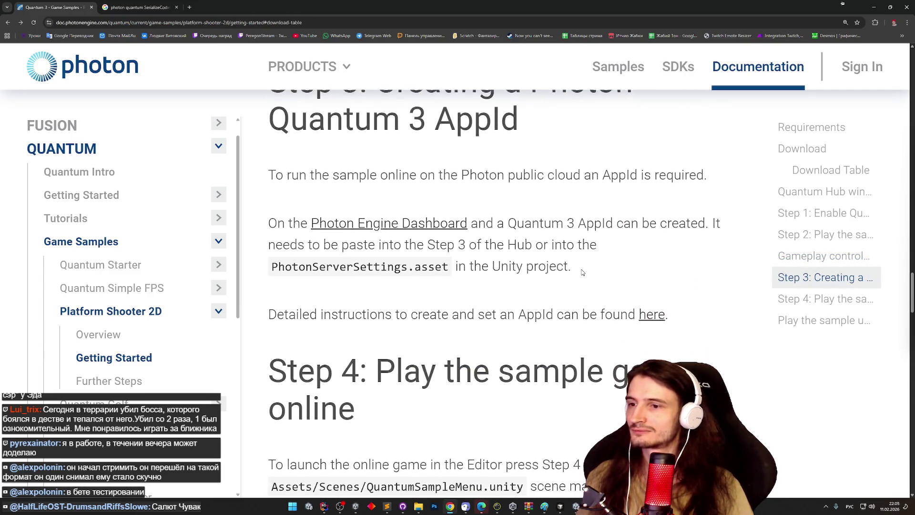
{"action": "scroll", "coordinate": [589, 300], "scroll_direction": "up", "scroll_amount": 1}
{"action": "scroll", "coordinate": [589, 309], "scroll_direction": "down", "scroll_amount": 5}
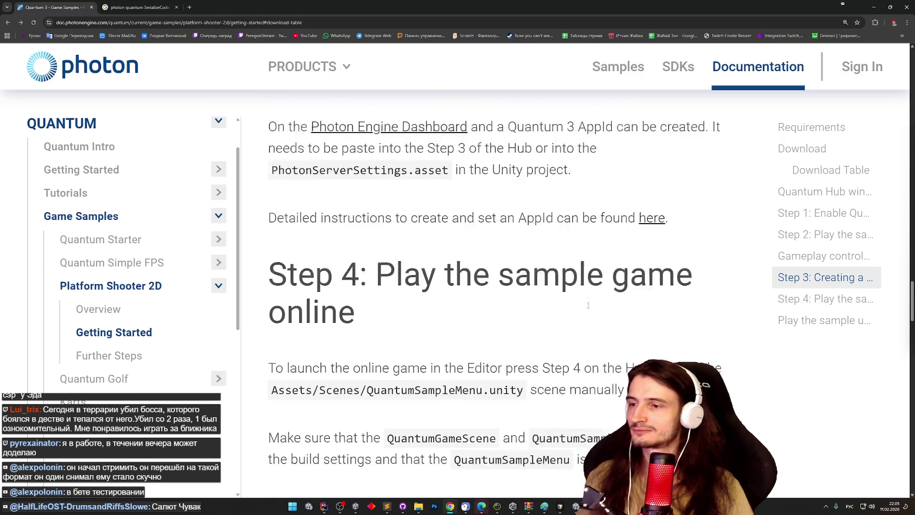
{"action": "scroll", "coordinate": [588, 305], "scroll_direction": "down", "scroll_amount": 3}
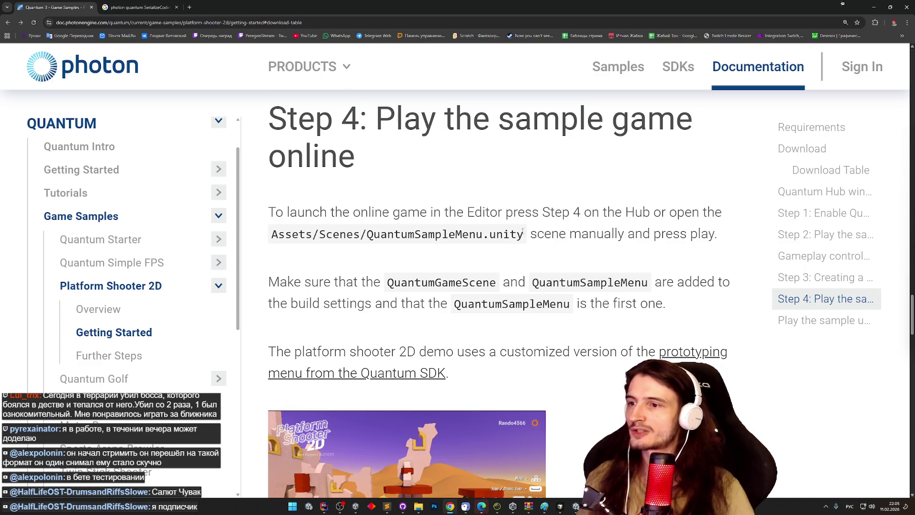
{"action": "double_click", "coordinate": [461, 228]}
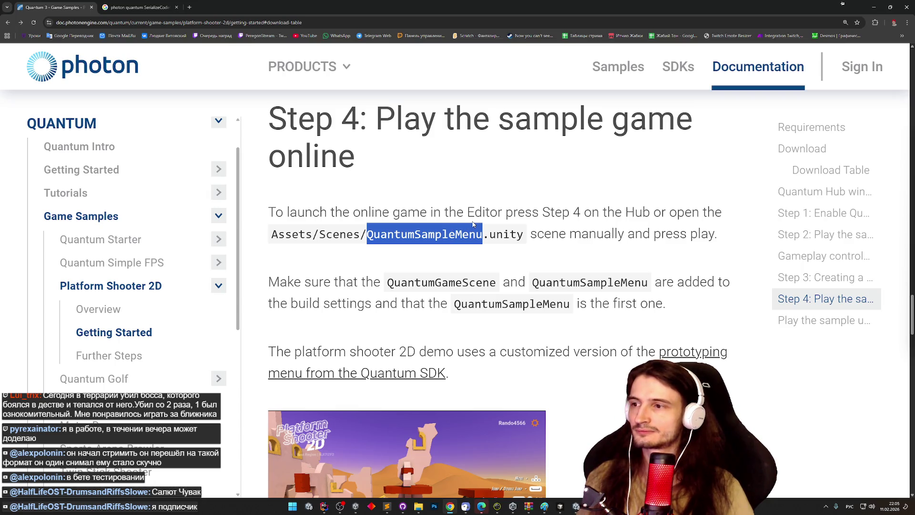
{"action": "key", "text": "alt+Tab"}
Untick SampleScene in the Build Profiles scene list, removing a mistakenly added QuantumGameScene entry
{"action": "left_click", "coordinate": [6, 12]}
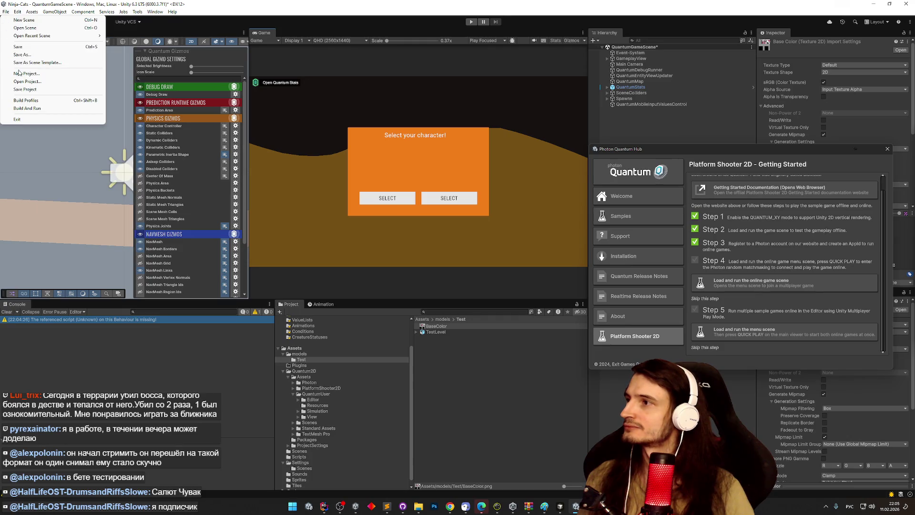
{"action": "left_click", "coordinate": [24, 101]}
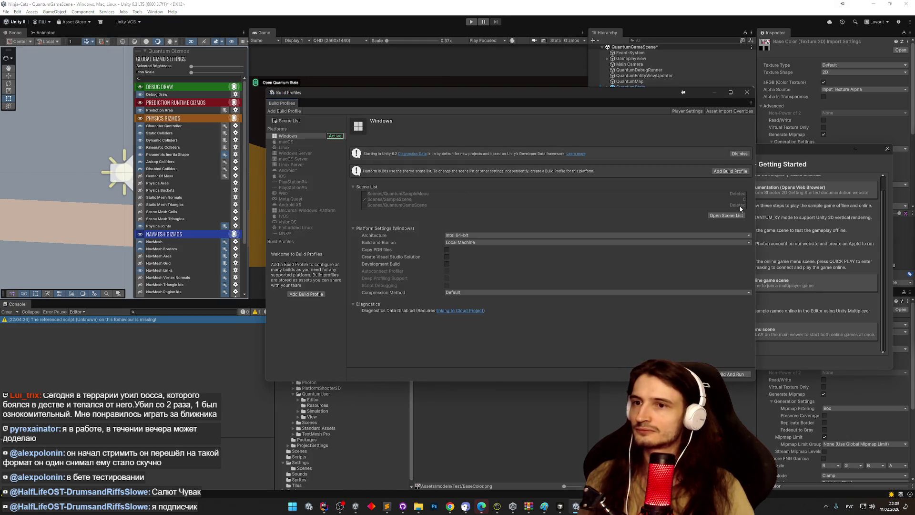
{"action": "left_click", "coordinate": [720, 216]}
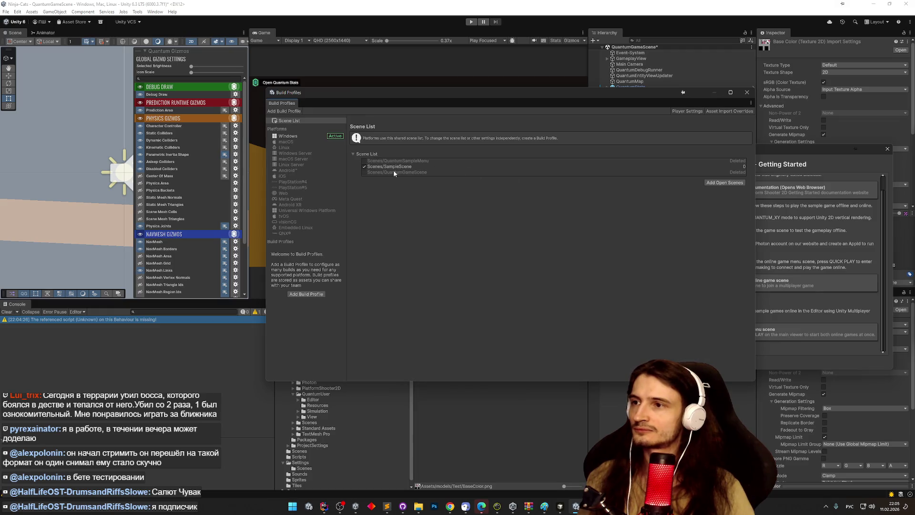
{"action": "left_click", "coordinate": [364, 166]}
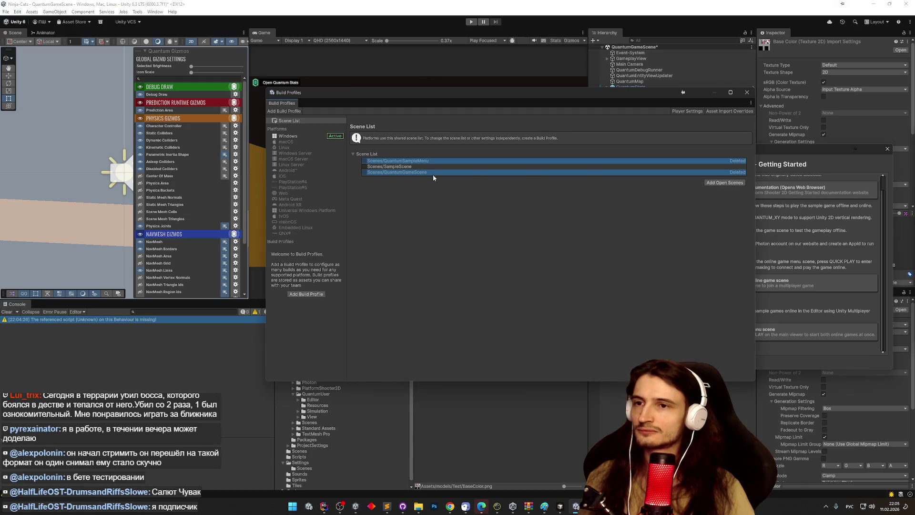
{"action": "left_click", "coordinate": [725, 183]}
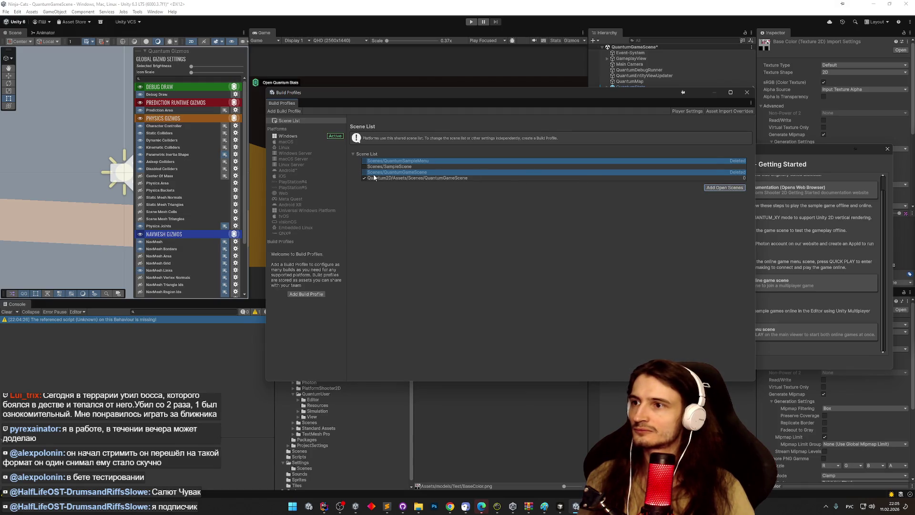
{"action": "left_click", "coordinate": [374, 177]}
{"action": "key", "text": "Delete"}
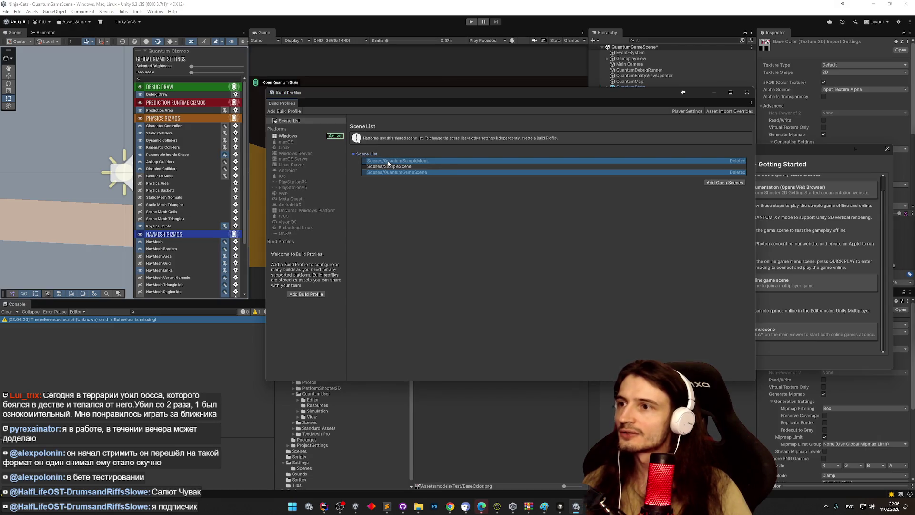
{"action": "left_click", "coordinate": [747, 92]}
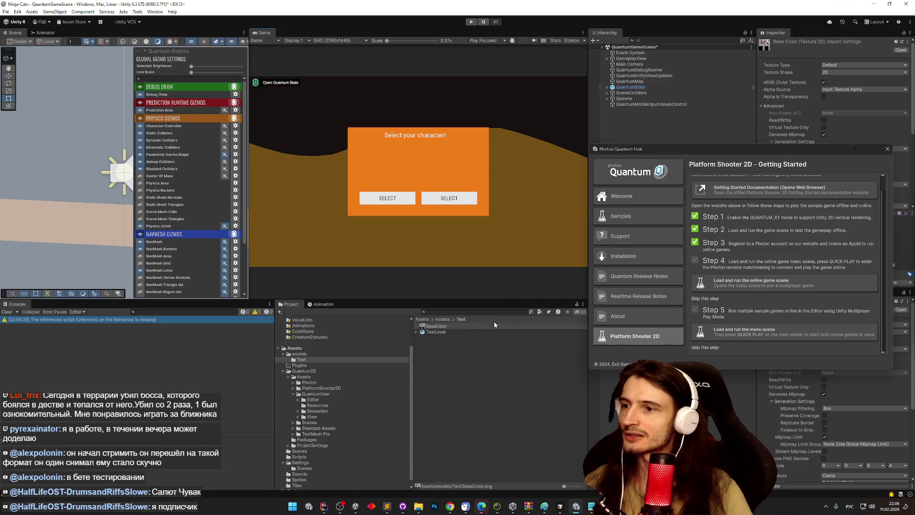
Search the Project window for t:scene to list all scene assets
{"action": "left_click", "coordinate": [476, 311]}
{"action": "type", "text": "e"}
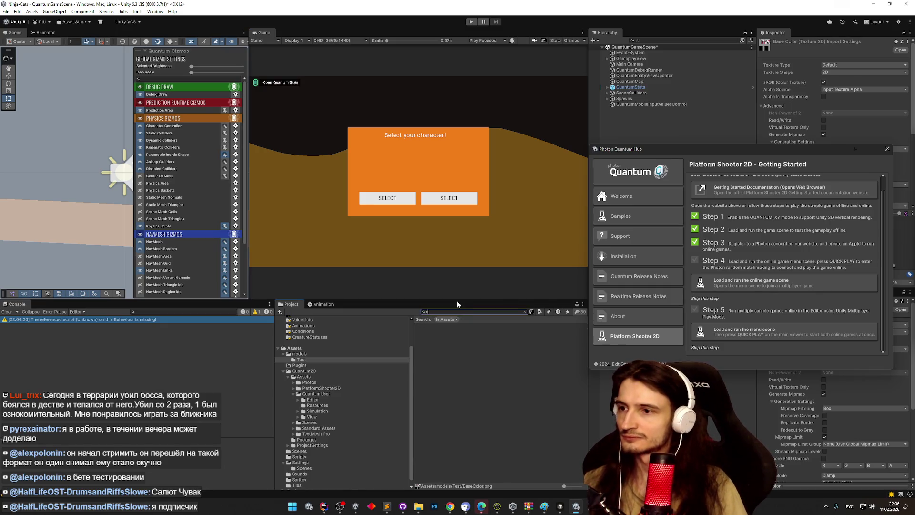
{"action": "key", "text": "BackSpace"}
{"action": "key", "text": "BackSpace"}
{"action": "key", "text": "alt+shift"}
{"action": "type", "text": "t:scene"}
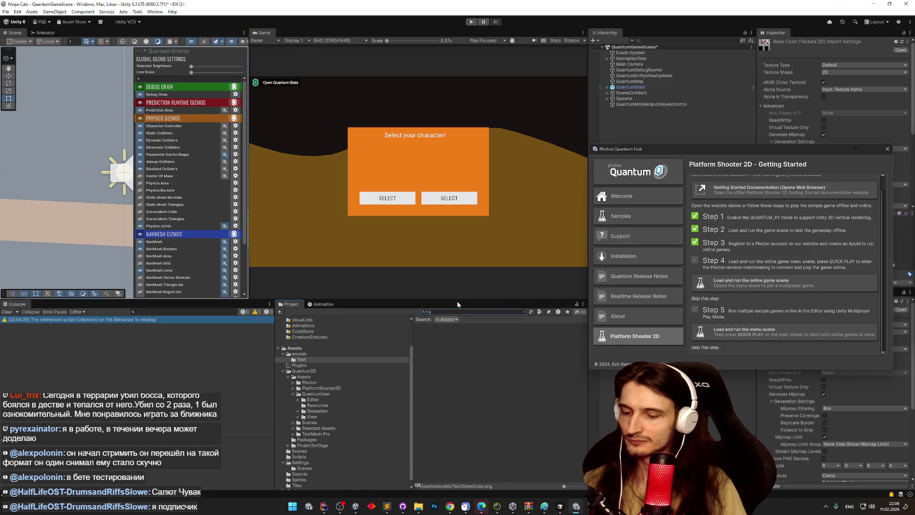
Reopen Build Profiles and move and shrink its window beside the Project results
{"action": "left_click", "coordinate": [6, 12]}
{"action": "left_click", "coordinate": [25, 100]}
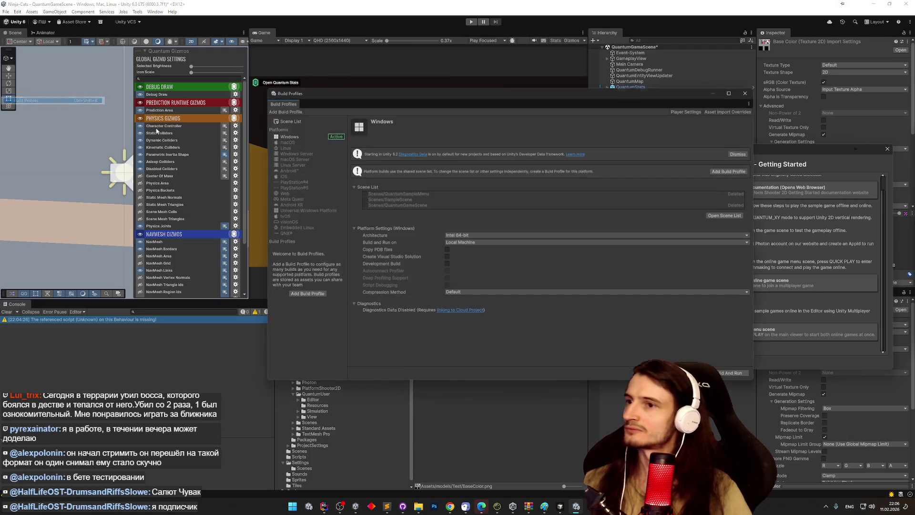
{"action": "mouse_move", "coordinate": [474, 95]}
{"action": "left_mouse_down"}
{"action": "mouse_move", "coordinate": [436, 66]}
{"action": "mouse_move", "coordinate": [435, 35]}
{"action": "left_mouse_up"}
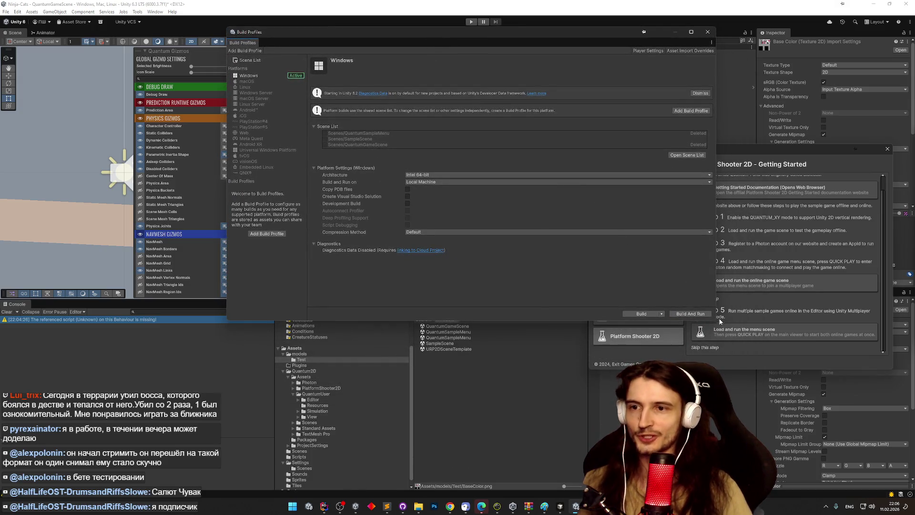
{"action": "mouse_move", "coordinate": [714, 320]}
{"action": "left_mouse_down"}
{"action": "mouse_move", "coordinate": [660, 254]}
{"action": "mouse_move", "coordinate": [660, 266]}
{"action": "left_mouse_up"}
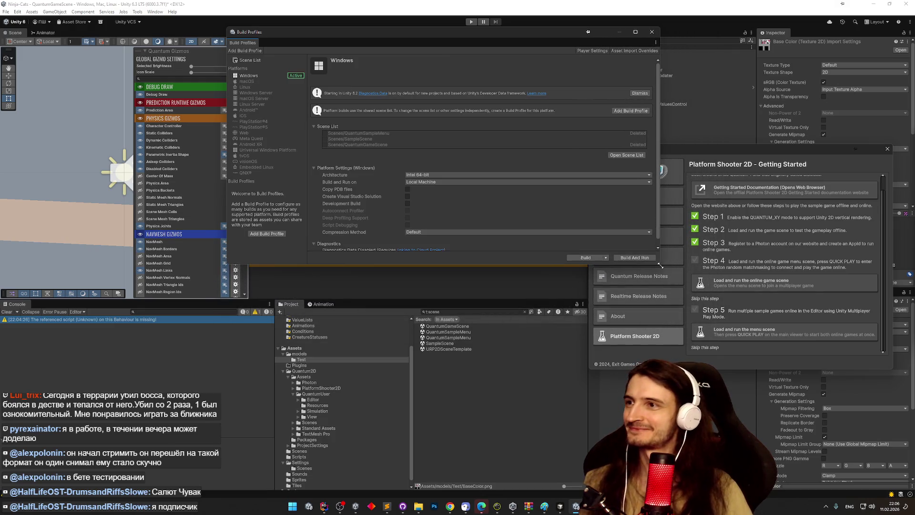
Check the QuantumGameScene and two QuantumSampleMenu results and try dragging them into the build list
{"action": "left_click", "coordinate": [477, 327]}
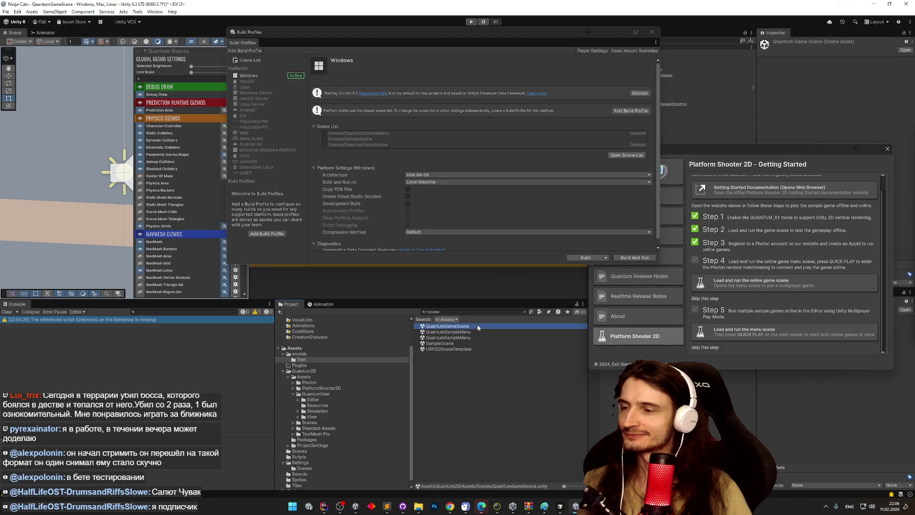
{"action": "left_click", "coordinate": [471, 331]}
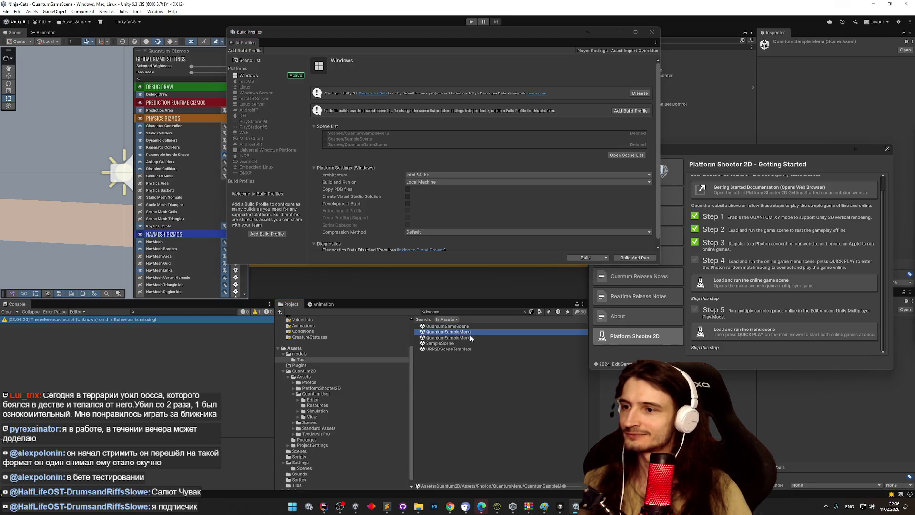
{"action": "left_click", "coordinate": [471, 336]}
{"action": "left_click", "coordinate": [473, 337]}
{"action": "left_click", "coordinate": [473, 336]}
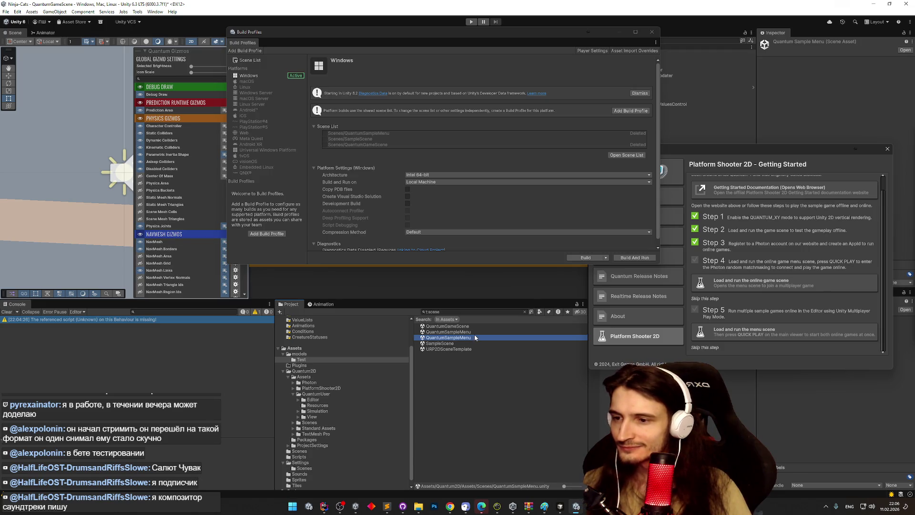
{"action": "left_click", "coordinate": [475, 333]}
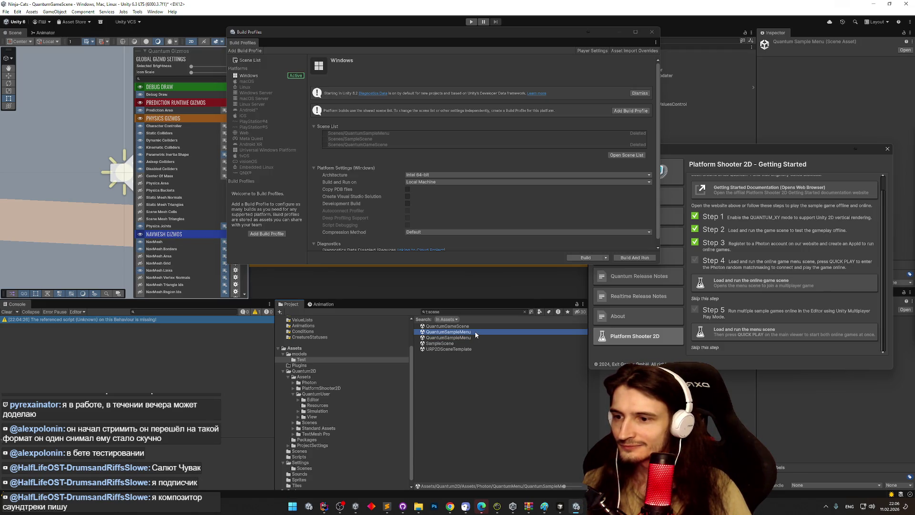
{"action": "left_click", "coordinate": [473, 336], "text": "ctrl"}
{"action": "left_click_drag", "start_coordinate": [471, 333], "coordinate": [391, 147]}
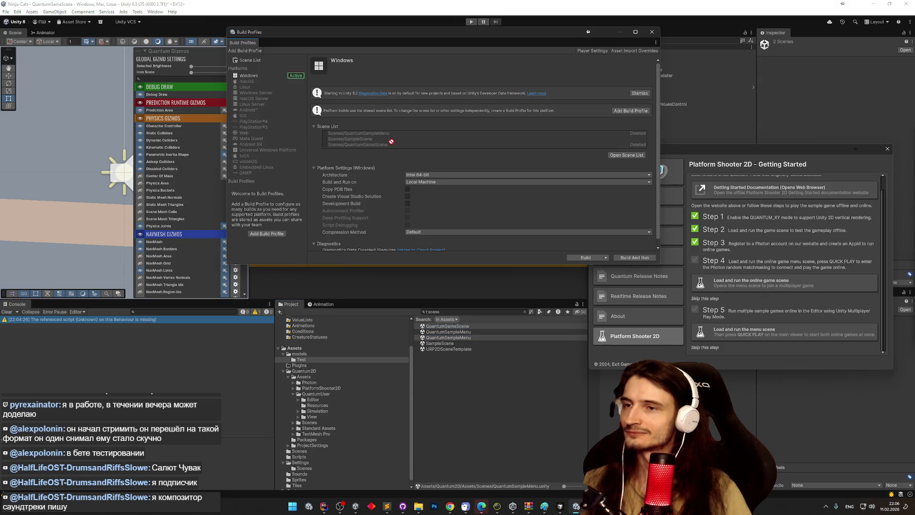
Open QuantumGameScene and QuantumSampleMenu in turn, adding each as an open scene to the build
{"action": "double_click", "coordinate": [452, 329]}
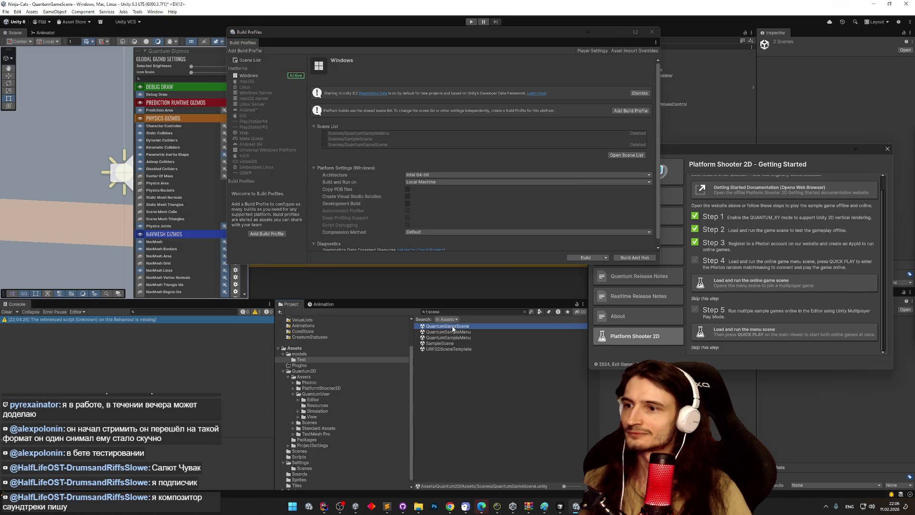
{"action": "left_click", "coordinate": [441, 265]}
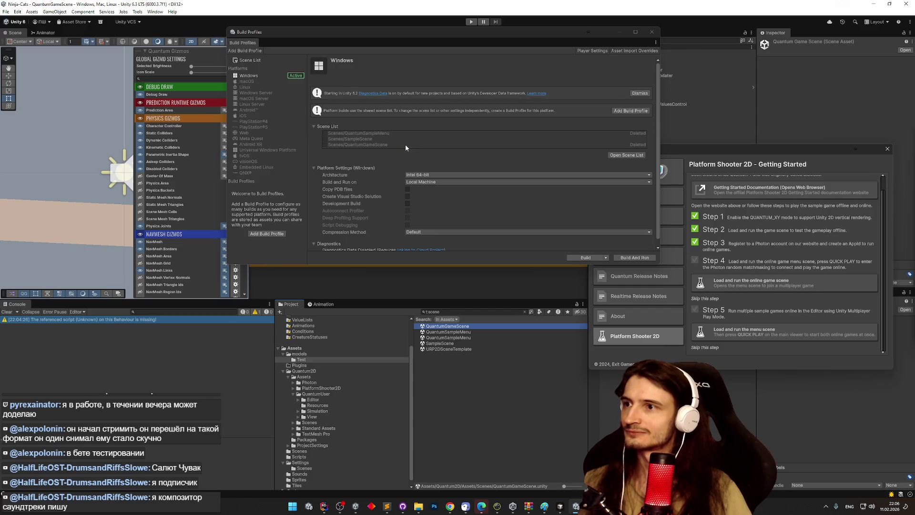
{"action": "left_click", "coordinate": [614, 155]}
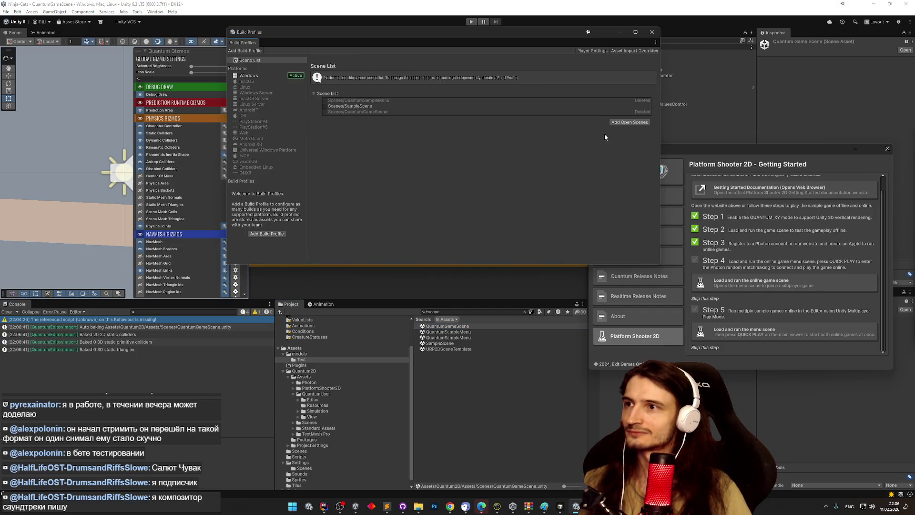
{"action": "left_click", "coordinate": [626, 123]}
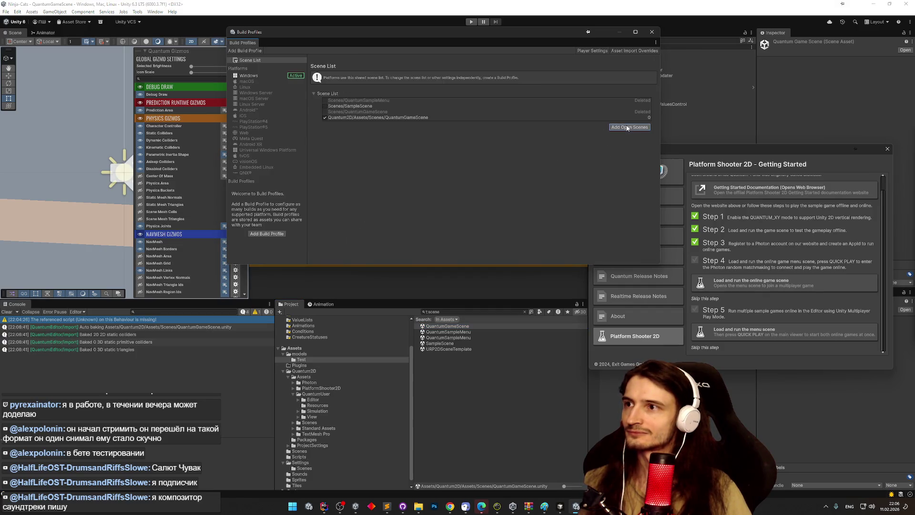
{"action": "double_click", "coordinate": [453, 339]}
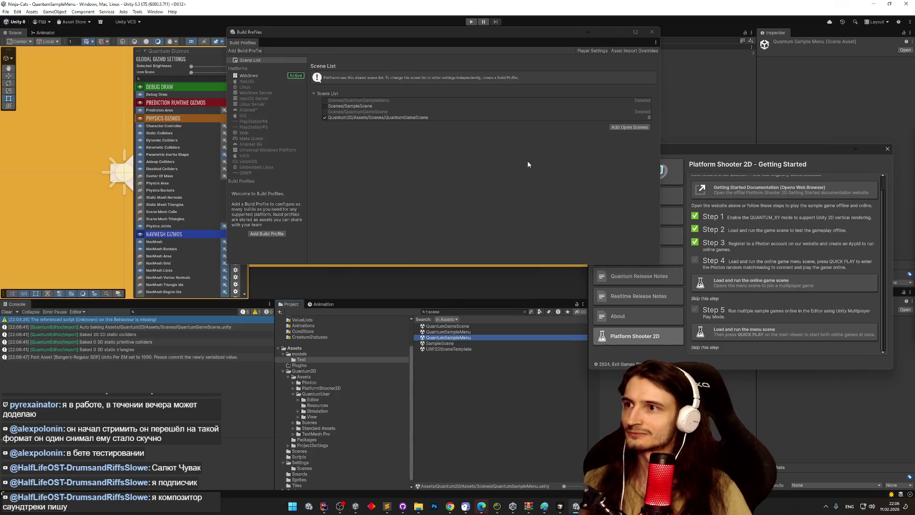
{"action": "left_click", "coordinate": [618, 127]}
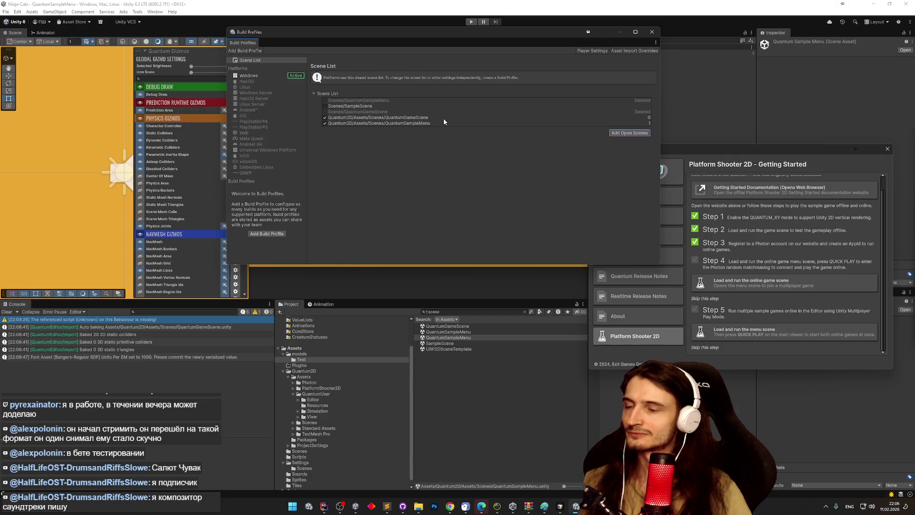
{"action": "left_click", "coordinate": [655, 35]}
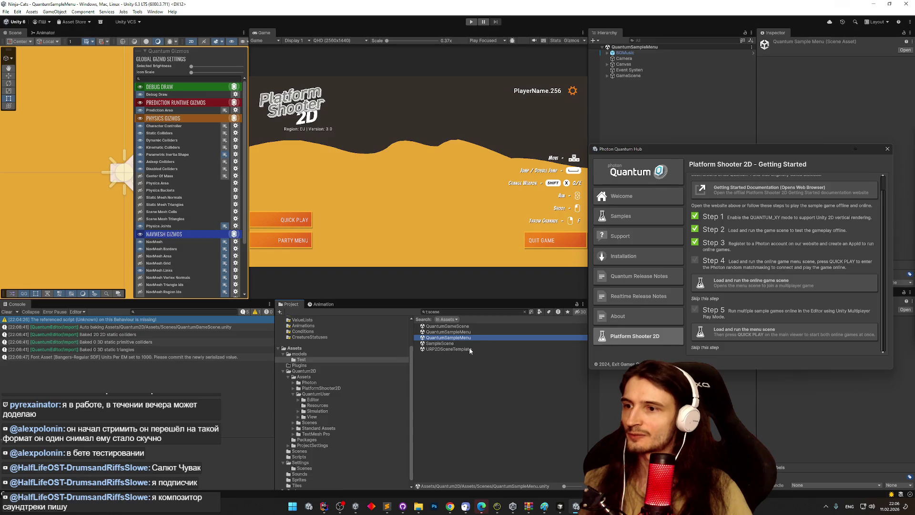
Clear the Console, play the QuantumSampleMenu scene and start a Quick Play match
{"action": "left_click", "coordinate": [6, 312]}
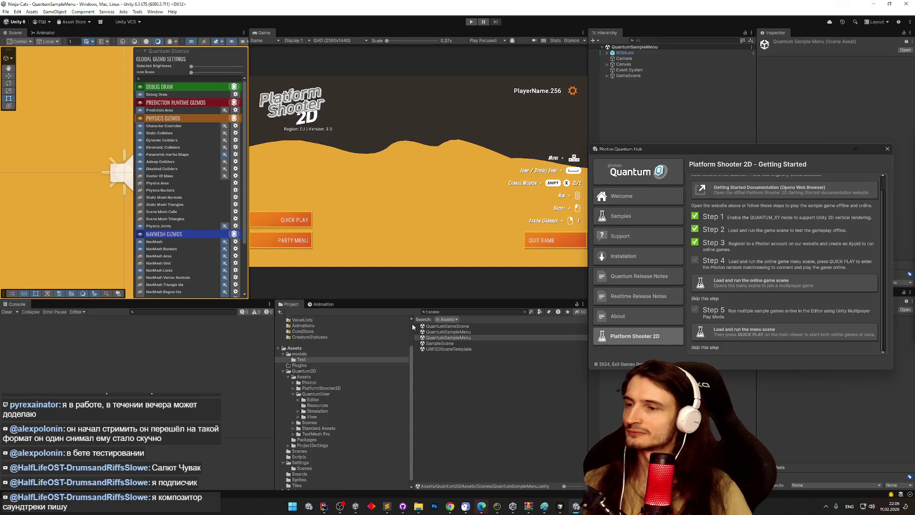
{"action": "left_click", "coordinate": [445, 337]}
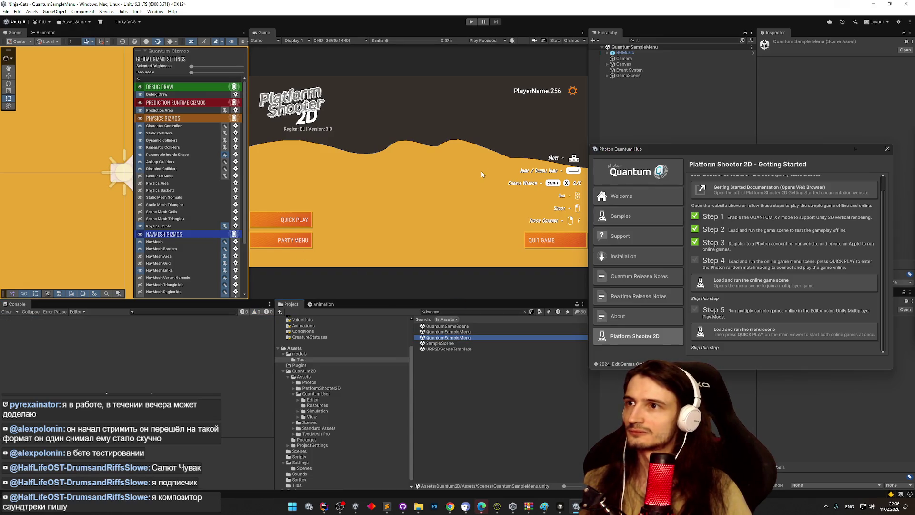
{"action": "key", "text": "ctrl+p"}
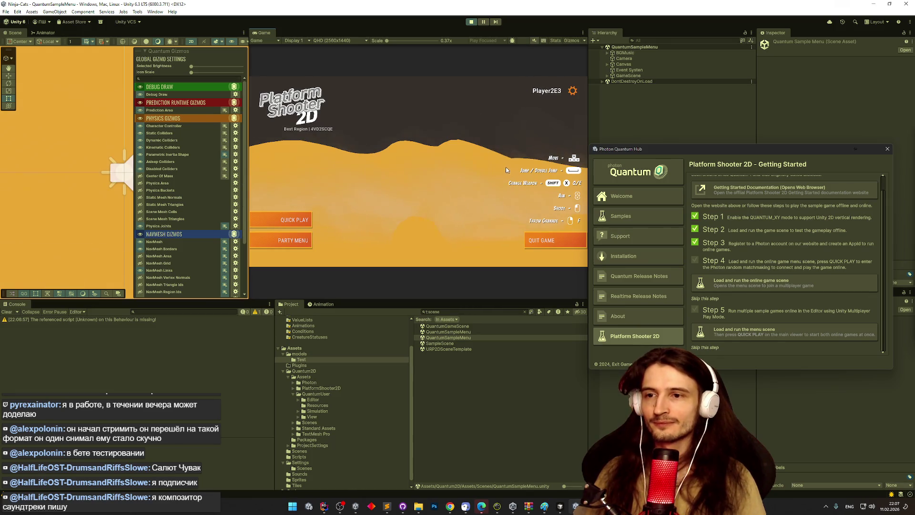
{"action": "left_click", "coordinate": [307, 220]}
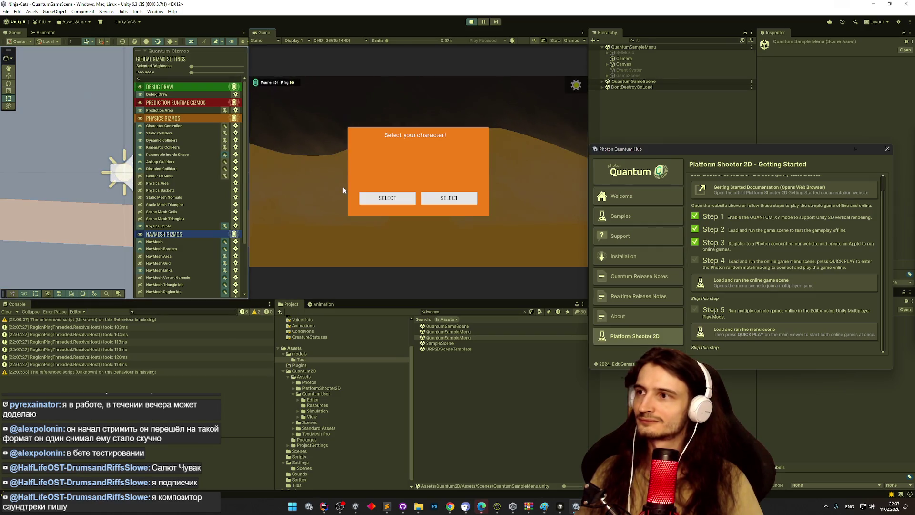
Pick a character and play the match, then stop and tick Step 4 in the Quantum Hub
{"action": "left_click", "coordinate": [376, 199]}
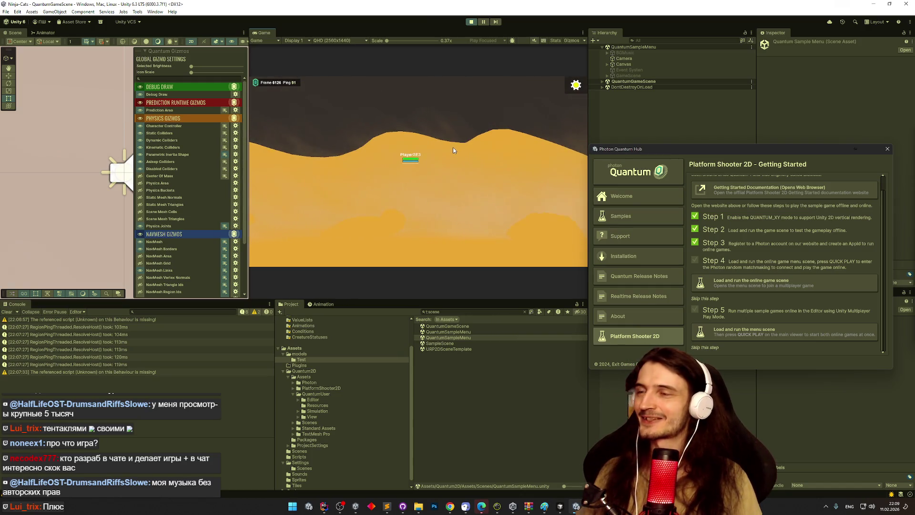
{"action": "key", "text": "ctrl+p"}
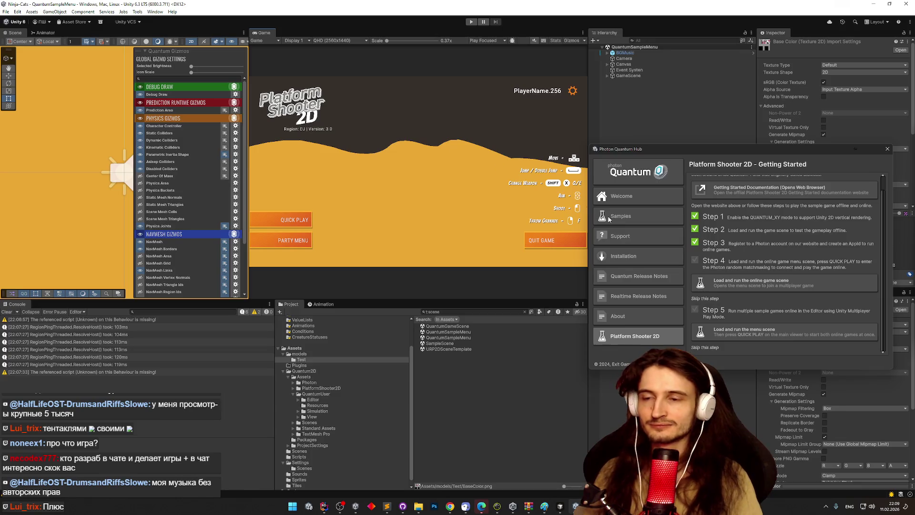
{"action": "left_click", "coordinate": [705, 299]}
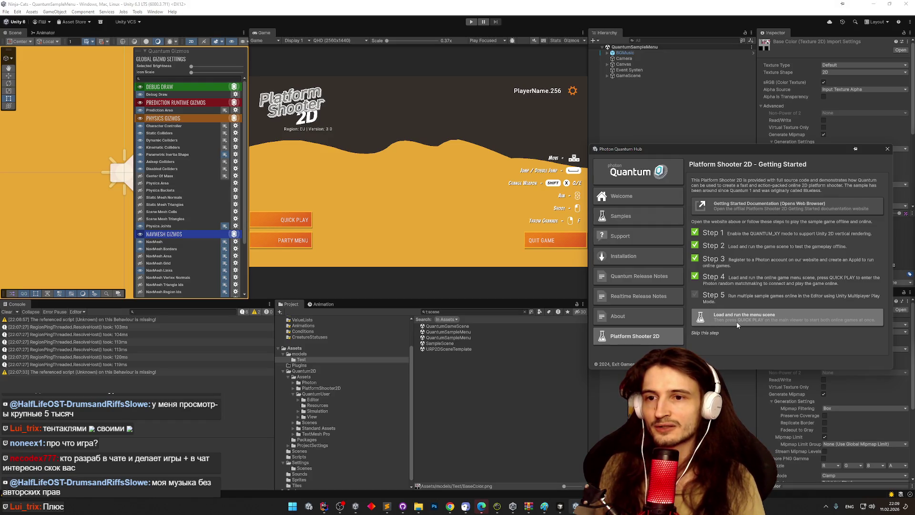
{"action": "left_click", "coordinate": [455, 509]}
Scroll the docs down to 'Play the sample using Multiplayer Play Mode', then return to Unity
{"action": "left_click", "coordinate": [604, 243]}
{"action": "scroll", "coordinate": [604, 243], "scroll_direction": "down", "scroll_amount": 3}
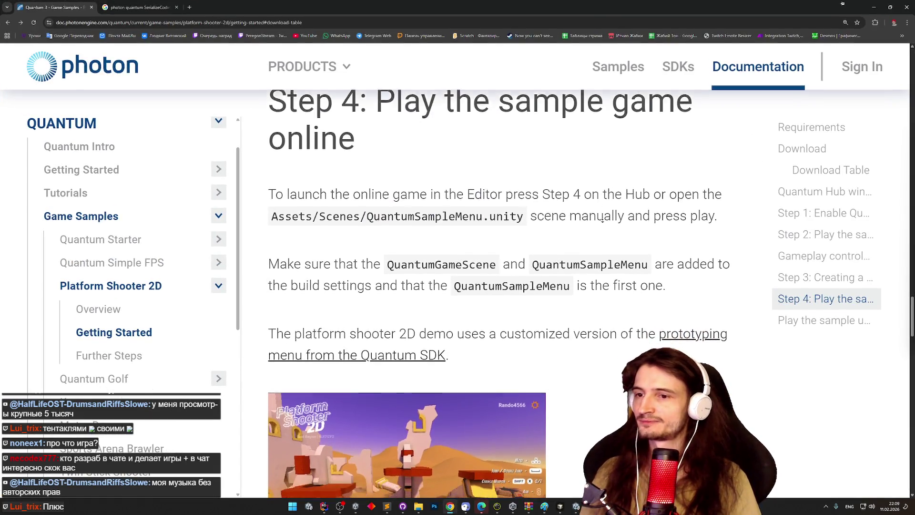
{"action": "scroll", "coordinate": [604, 242], "scroll_direction": "down", "scroll_amount": 8}
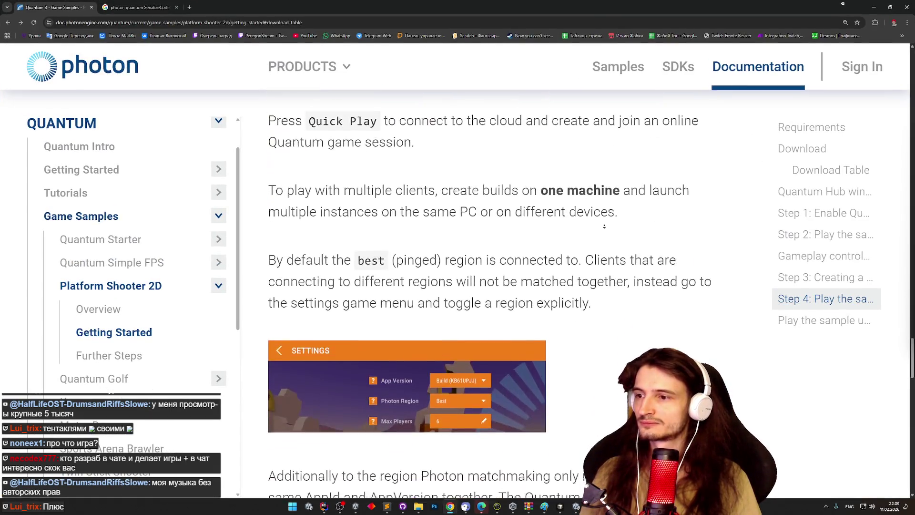
{"action": "scroll", "coordinate": [606, 218], "scroll_direction": "down", "scroll_amount": 8}
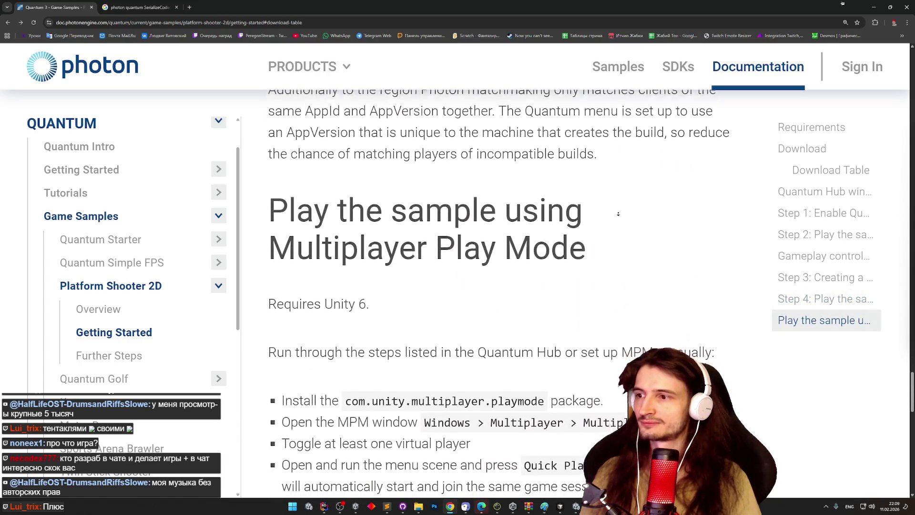
{"action": "scroll", "coordinate": [618, 214], "scroll_direction": "down", "scroll_amount": 1}
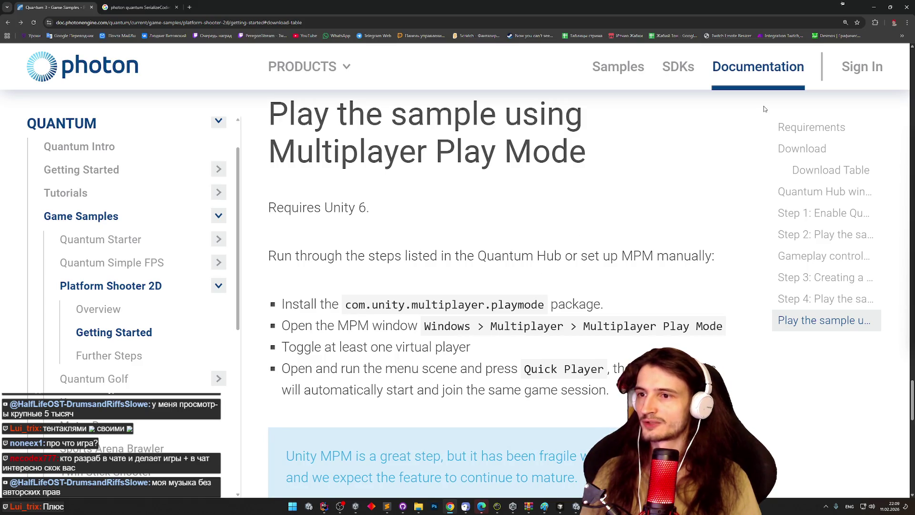
{"action": "middle_click", "coordinate": [680, 182]}
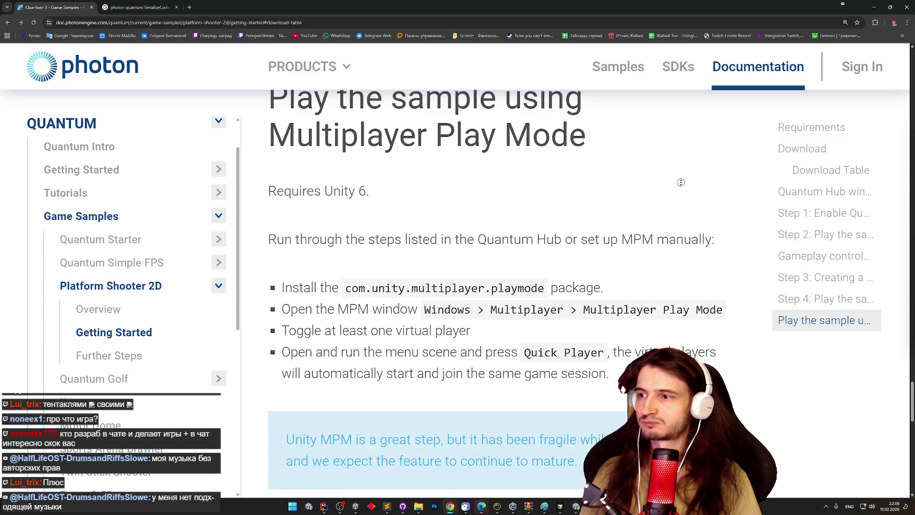
{"action": "scroll", "coordinate": [673, 279], "scroll_direction": "up", "scroll_amount": 2}
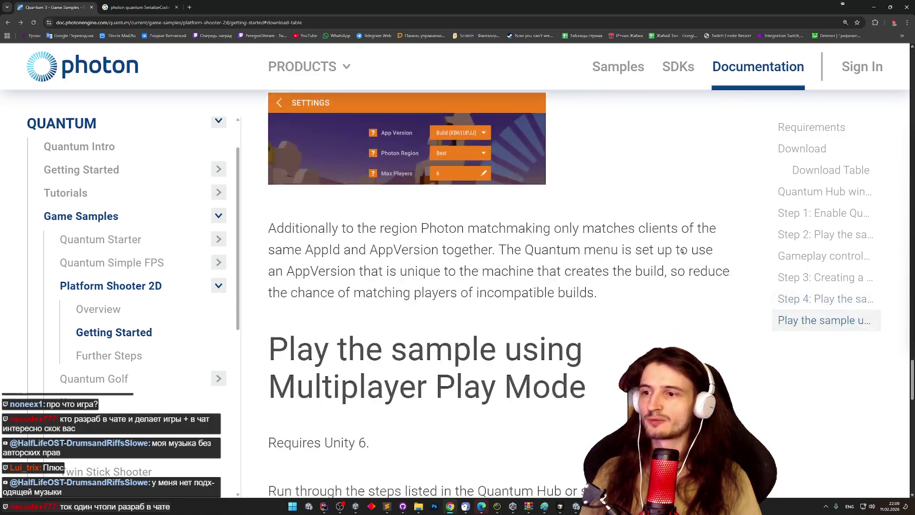
{"action": "scroll", "coordinate": [673, 279], "scroll_direction": "down", "scroll_amount": 1}
{"action": "key", "text": "alt+Tab"}
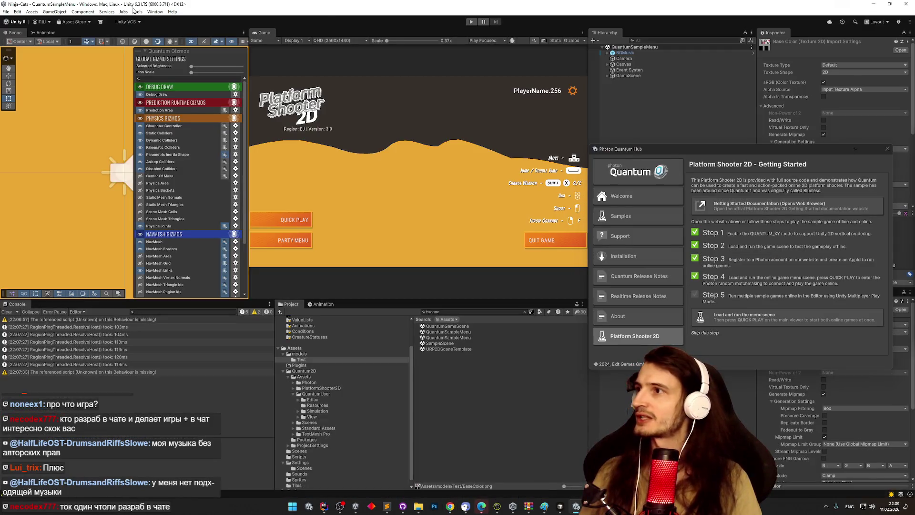
Open the Package Manager's Unity Registry list and view the Multiplayer Play Mode package details
{"action": "left_click", "coordinate": [155, 11]}
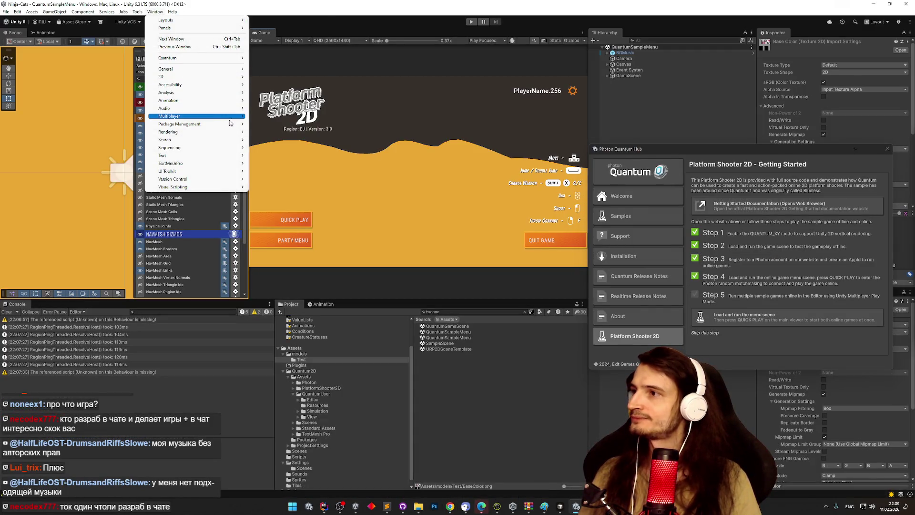
{"action": "mouse_move", "coordinate": [245, 117]}
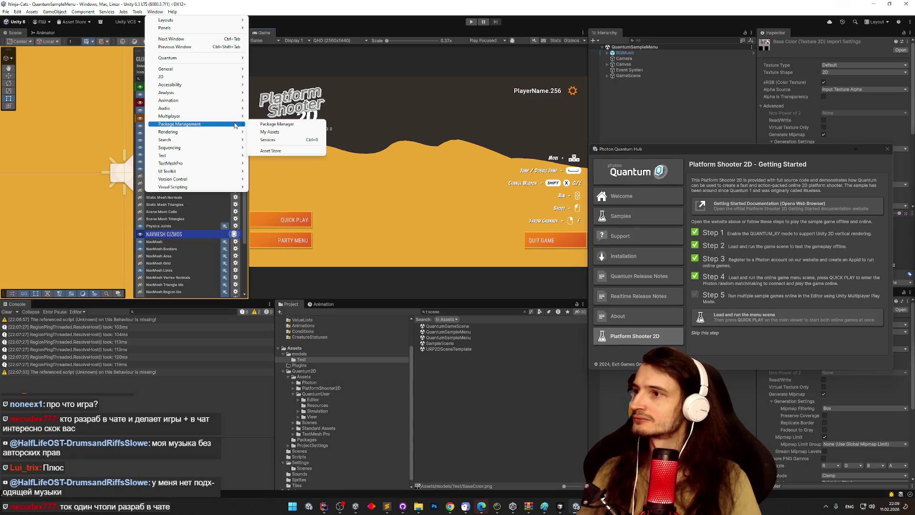
{"action": "left_click", "coordinate": [261, 125]}
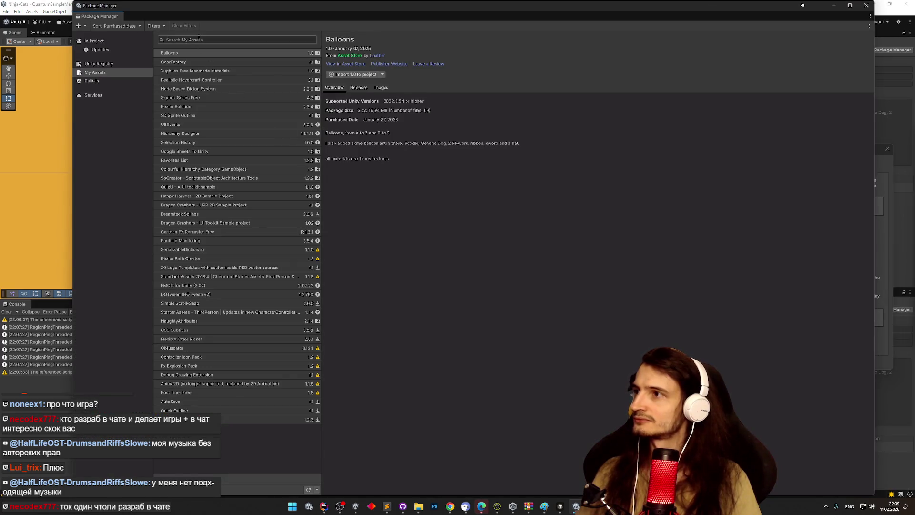
{"action": "left_click", "coordinate": [104, 66]}
{"action": "type", "text": "mul"}
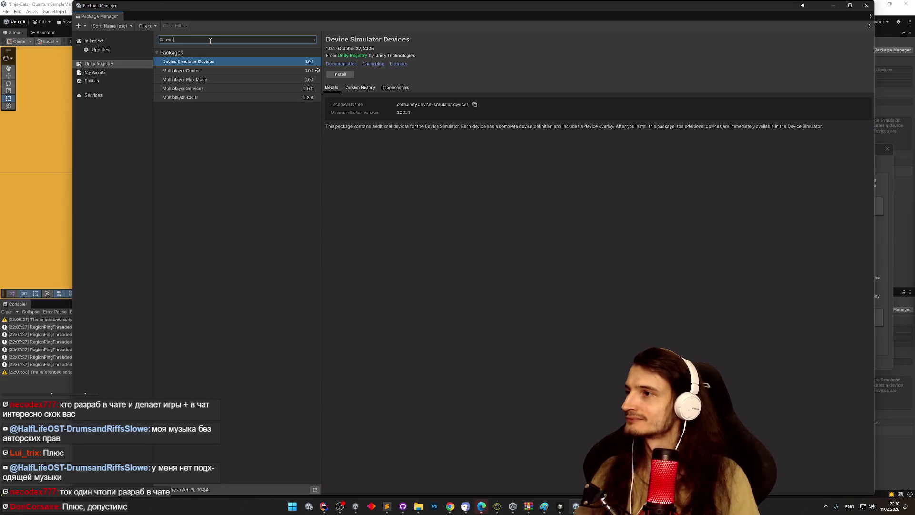
{"action": "left_click", "coordinate": [217, 80]}
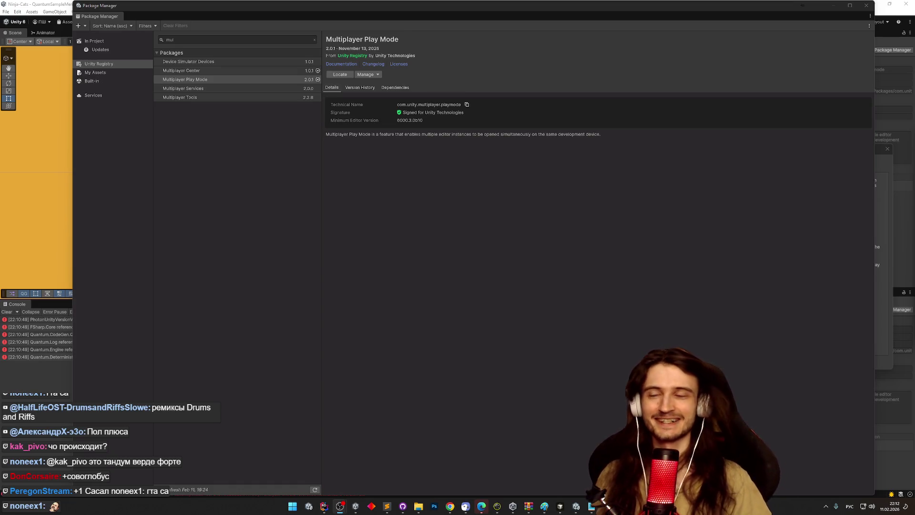
Close the Package Manager once Multiplayer Play Mode 2.0.1 is installed
{"action": "left_click", "coordinate": [866, 6]}
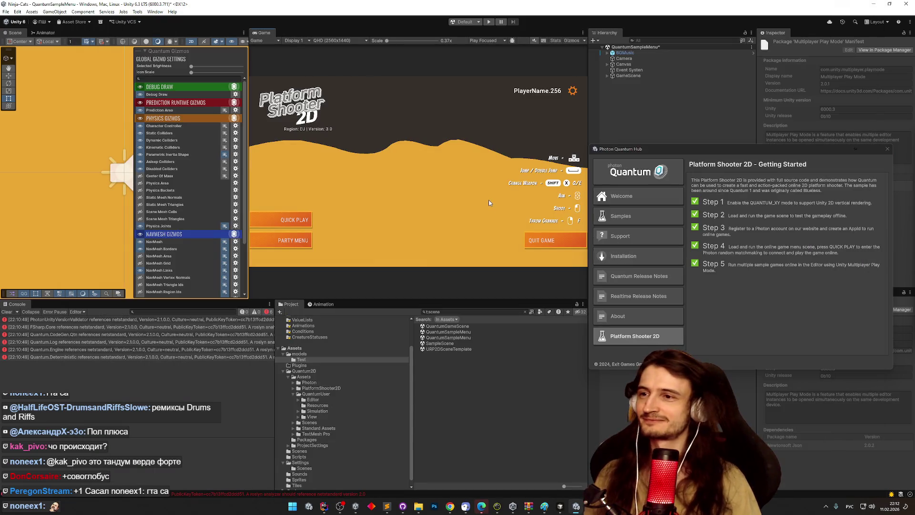
Close the Quantum Hub, open Window > Multiplayer > Multiplayer Play Mode, then return to Chrome's setup docs
{"action": "left_click_drag", "start_coordinate": [700, 154], "coordinate": [620, 161]}
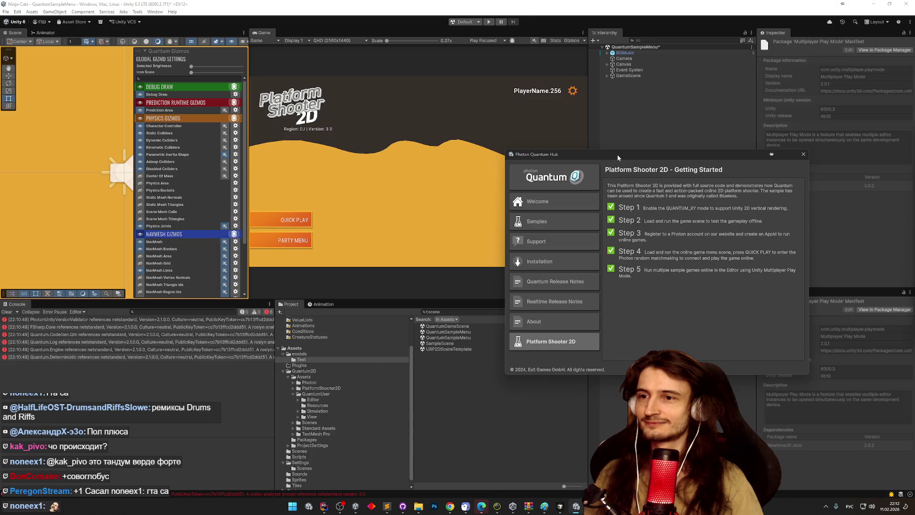
{"action": "left_click", "coordinate": [802, 153]}
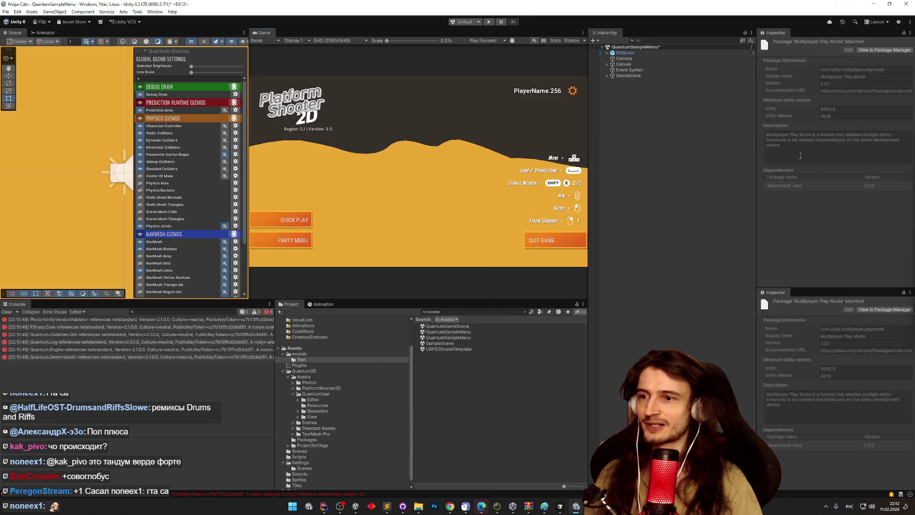
{"action": "left_click", "coordinate": [155, 12]}
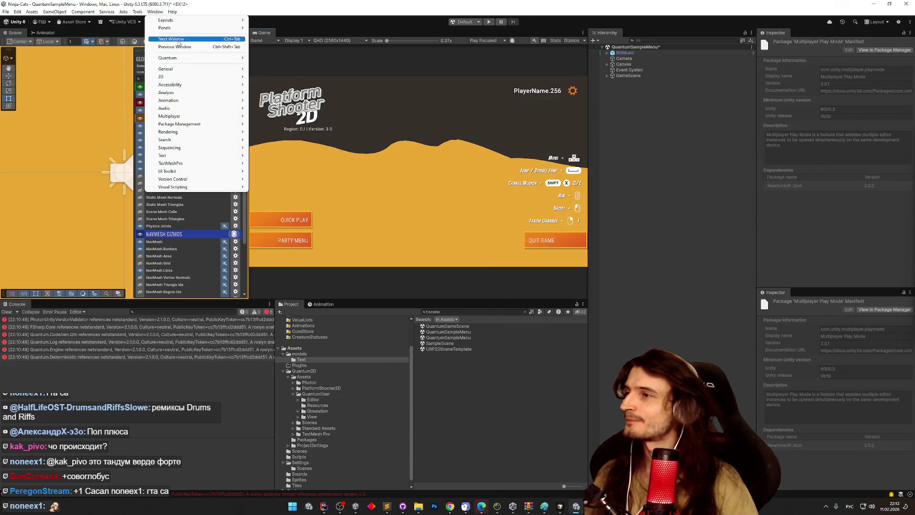
{"action": "mouse_move", "coordinate": [203, 116]}
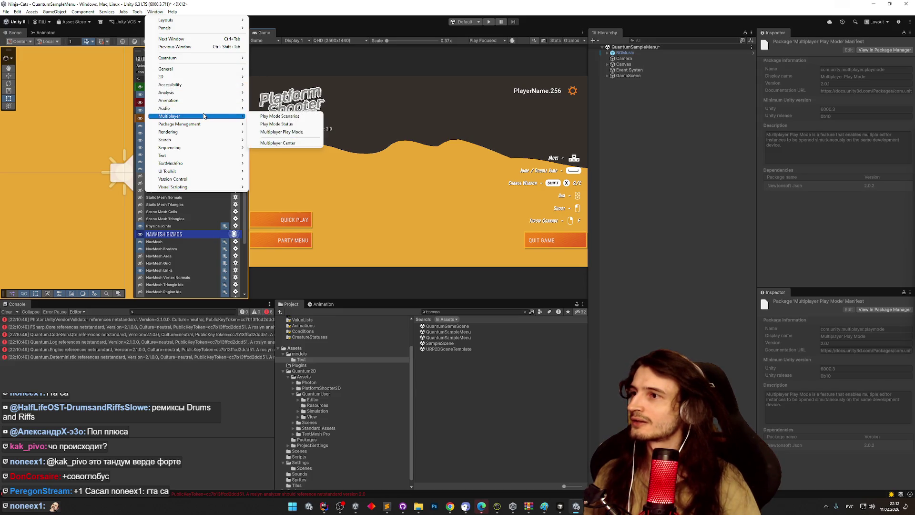
{"action": "left_click", "coordinate": [275, 132]}
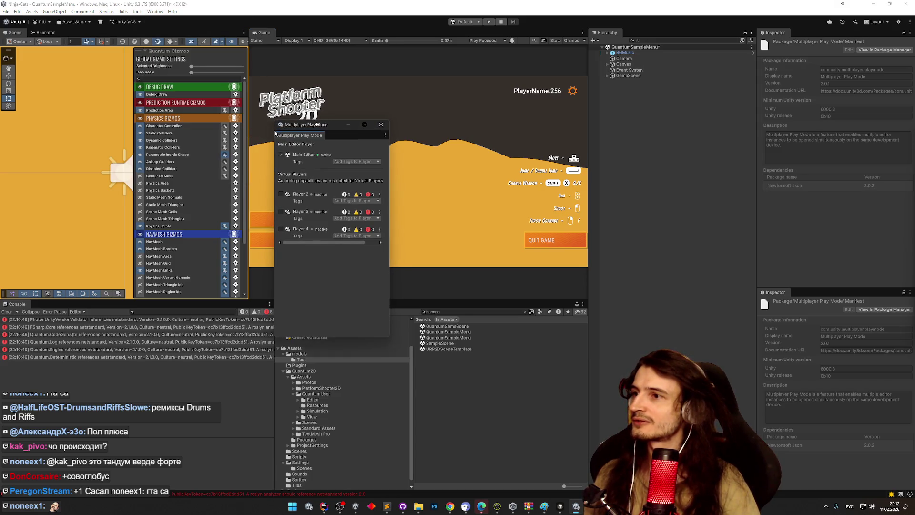
{"action": "left_click", "coordinate": [450, 507]}
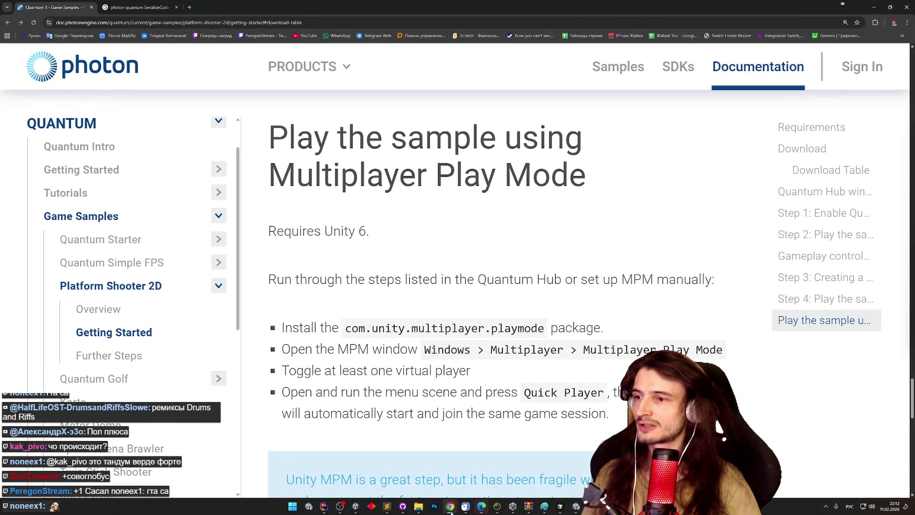
Activate virtual Player 2 after saving the QuantumSampleMenu scene, then load YouTube in Chrome
{"action": "left_click", "coordinate": [450, 508]}
{"action": "left_click", "coordinate": [281, 194]}
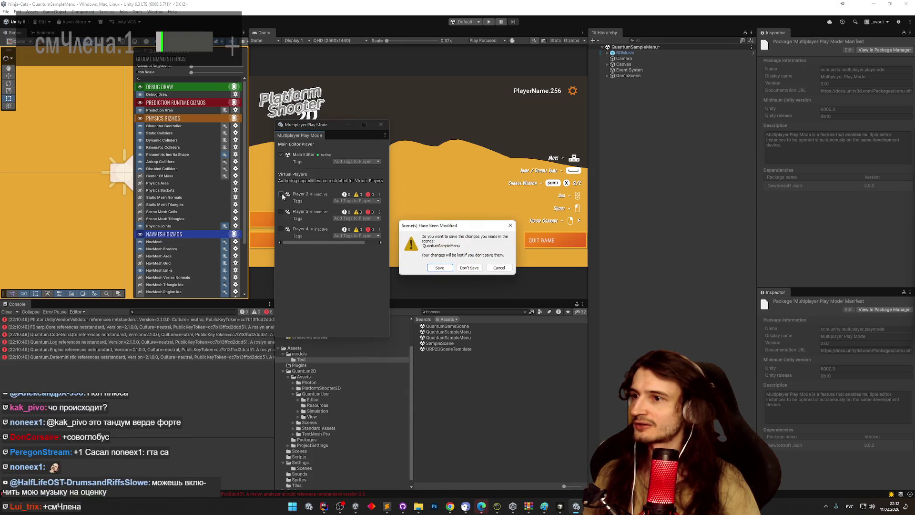
{"action": "left_click", "coordinate": [445, 267]}
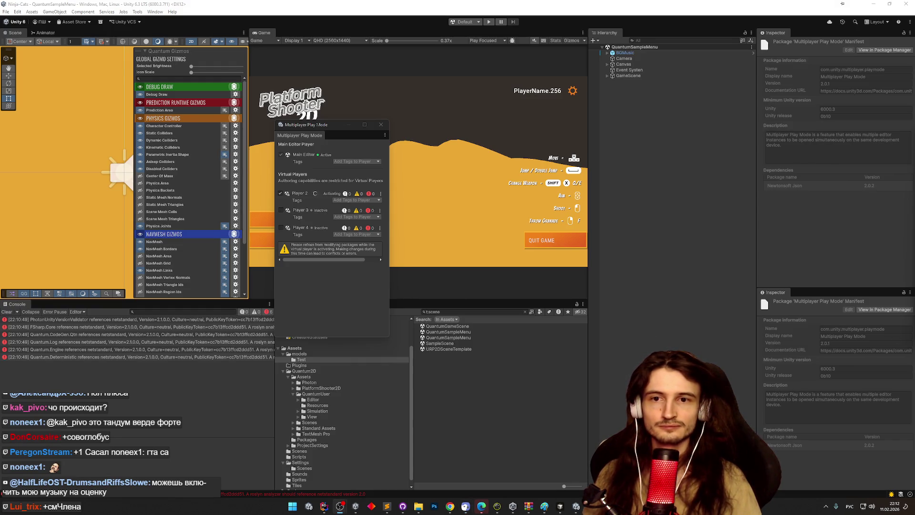
{"action": "left_click", "coordinate": [449, 506]}
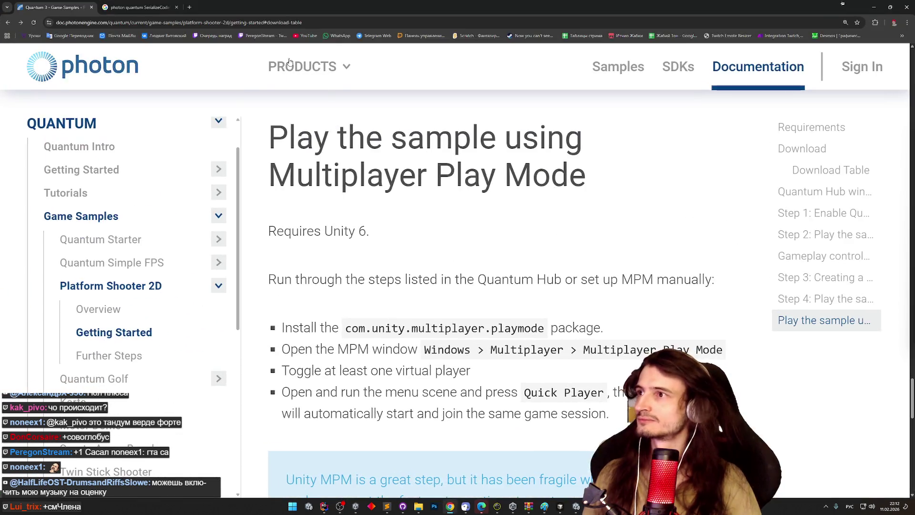
{"action": "left_click", "coordinate": [317, 37]}
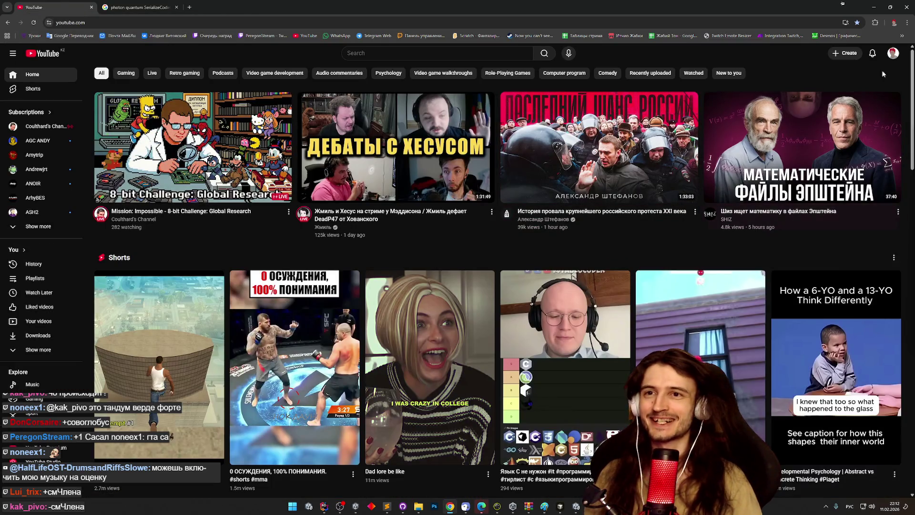
Go to your own YouTube channel through the account menu and open its current live stream
{"action": "left_click", "coordinate": [891, 54]}
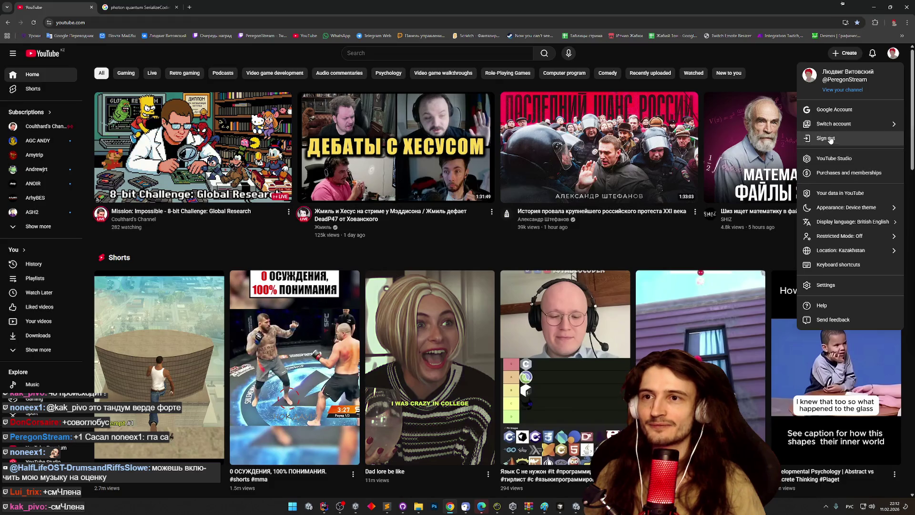
{"action": "left_click", "coordinate": [777, 71]}
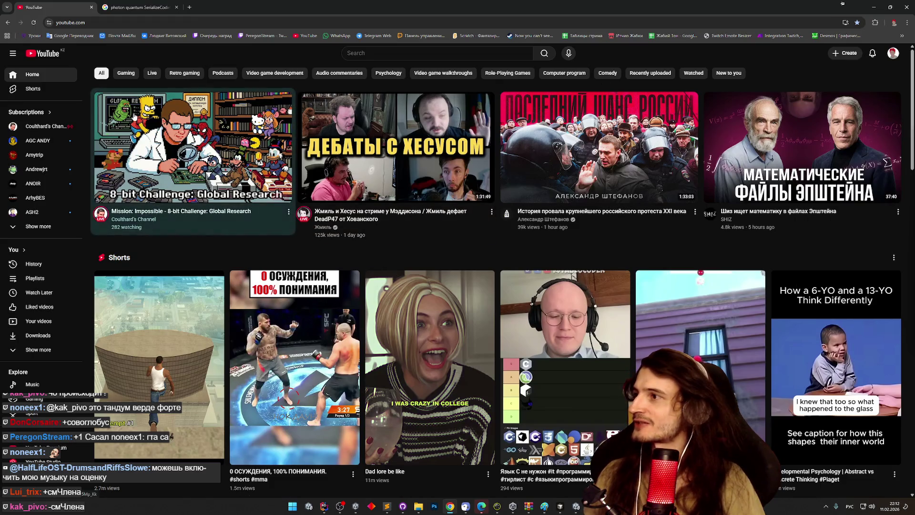
{"action": "left_click", "coordinate": [890, 53]}
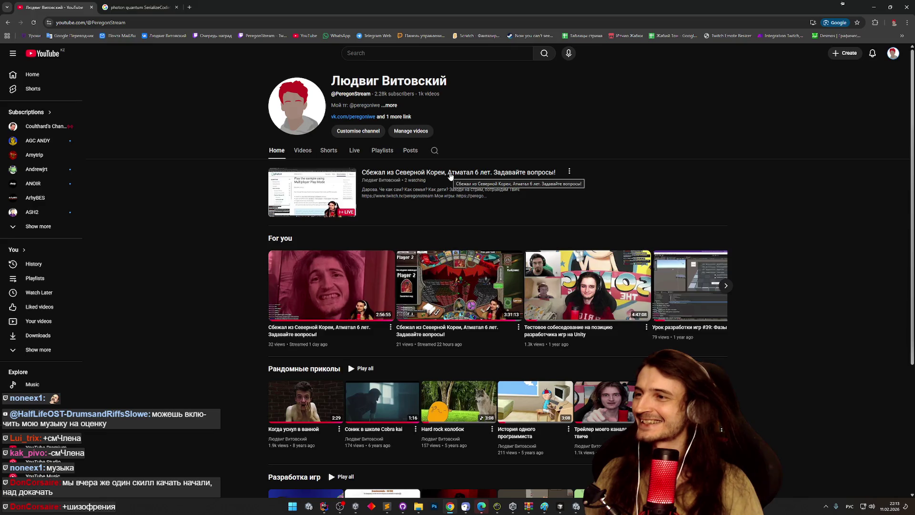
{"action": "left_click", "coordinate": [449, 176]}
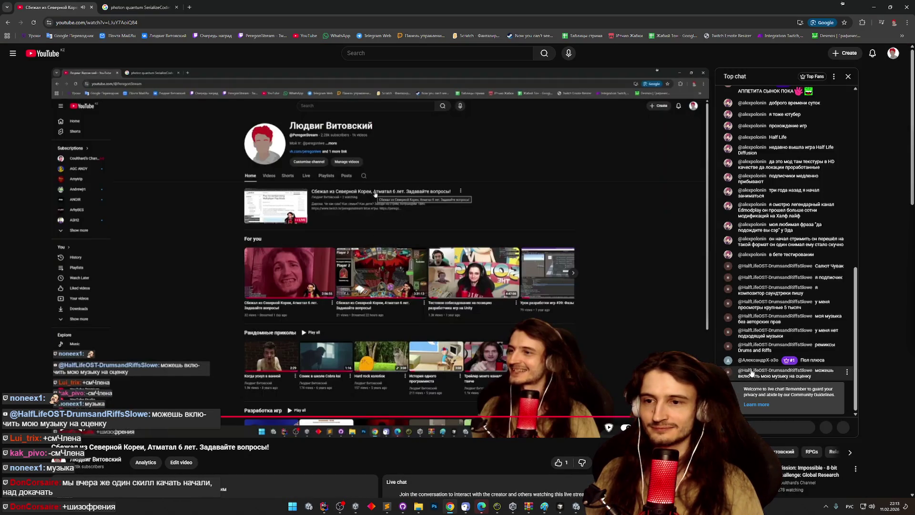
Visit a chat viewer's Half Life OST channel and play its newest video, the Half Life 2 Beta Remix
{"action": "left_click", "coordinate": [846, 371]}
{"action": "left_click", "coordinate": [799, 280]}
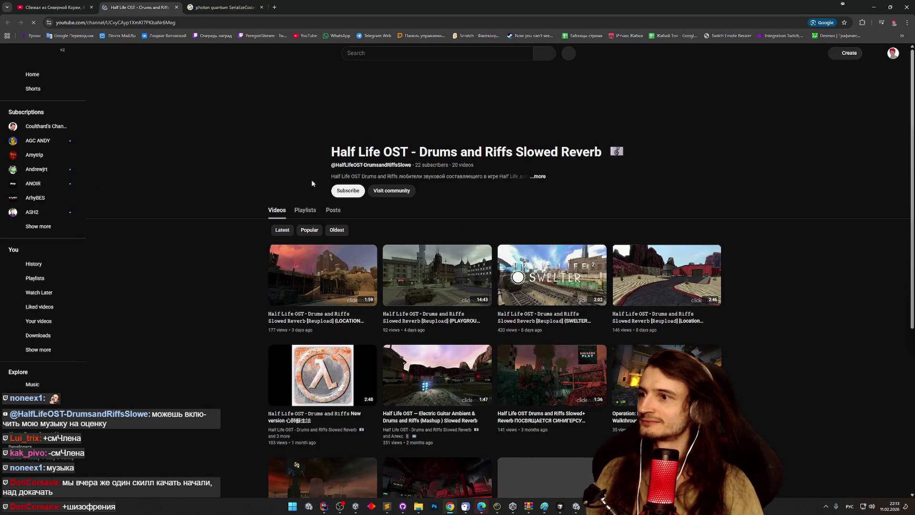
{"action": "scroll", "coordinate": [218, 180], "scroll_direction": "down", "scroll_amount": 1}
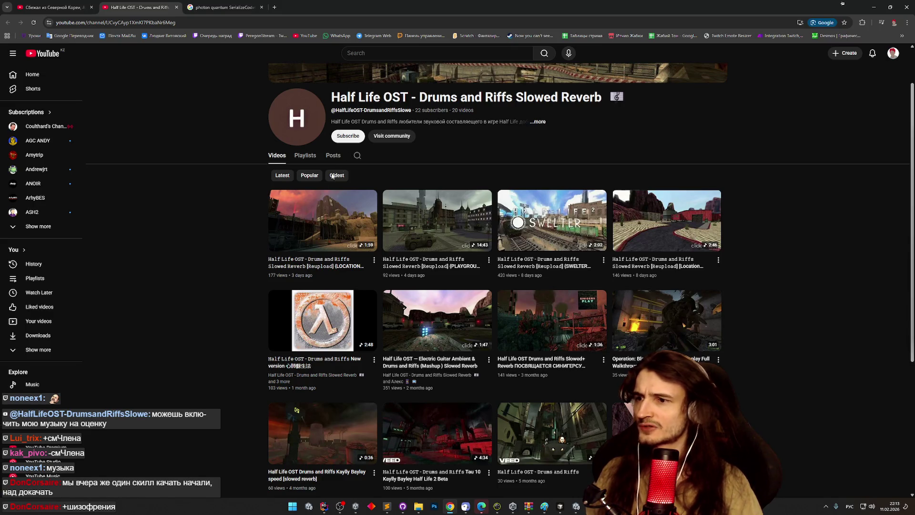
{"action": "middle_click", "coordinate": [222, 212]}
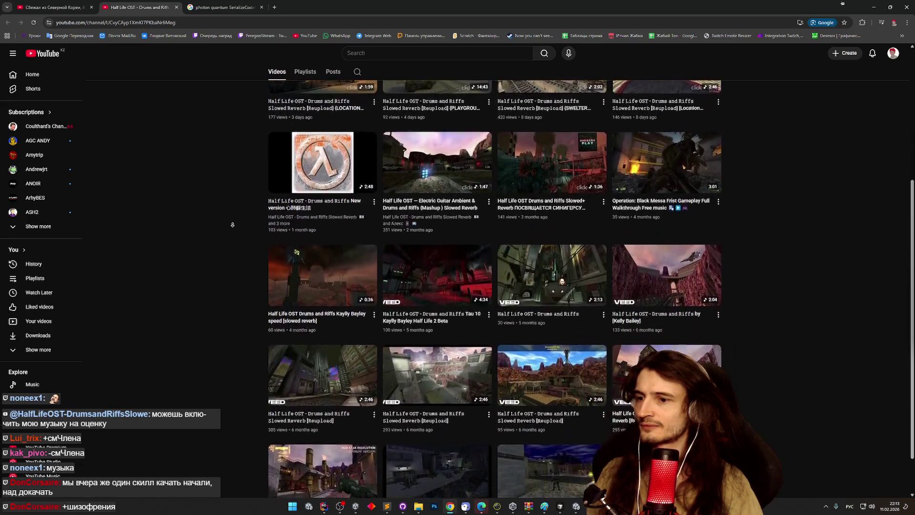
{"action": "scroll", "coordinate": [236, 158], "scroll_direction": "up", "scroll_amount": 5}
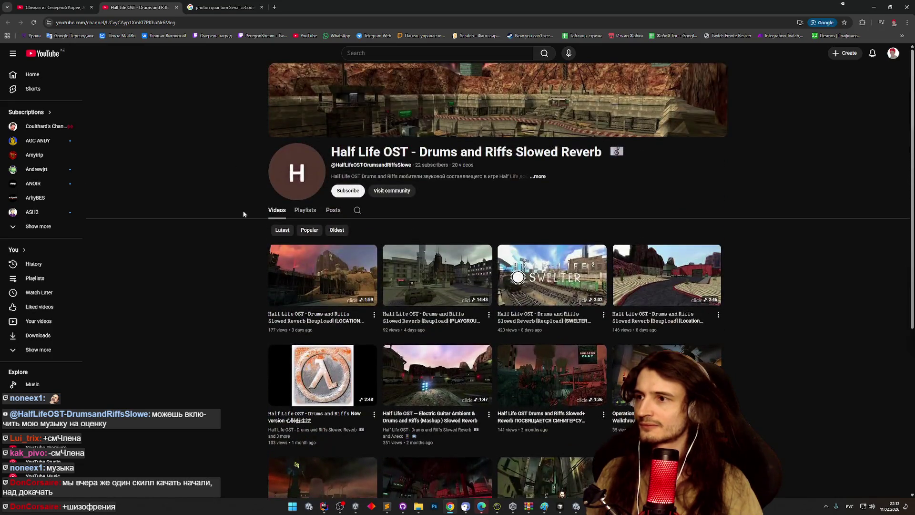
{"action": "left_click", "coordinate": [299, 264]}
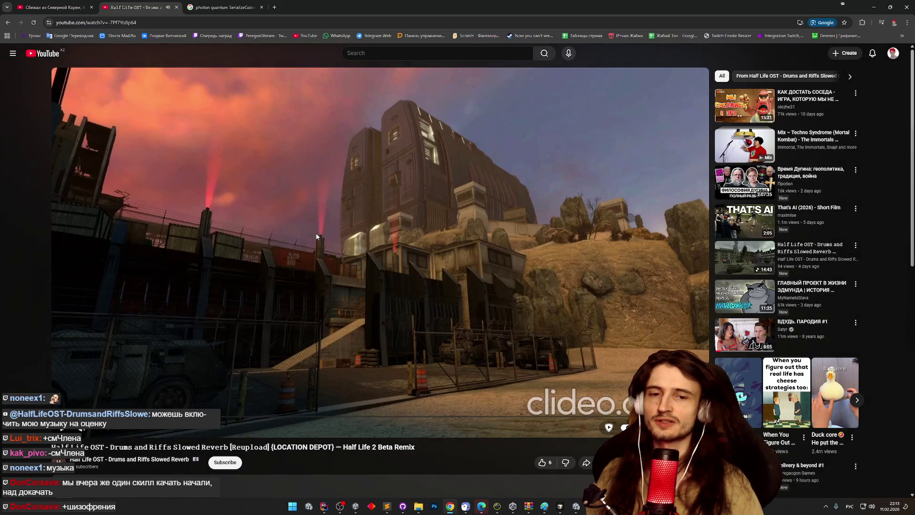
Open the Half Life OST uploader's channel in a new tab and switch to that tab
{"action": "left_click", "coordinate": [313, 237]}
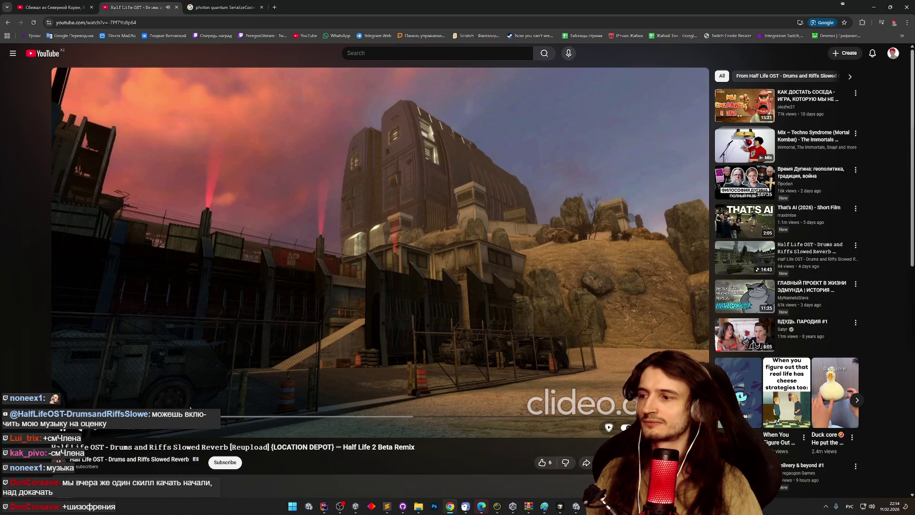
{"action": "scroll", "coordinate": [190, 409], "scroll_direction": "down", "scroll_amount": 2}
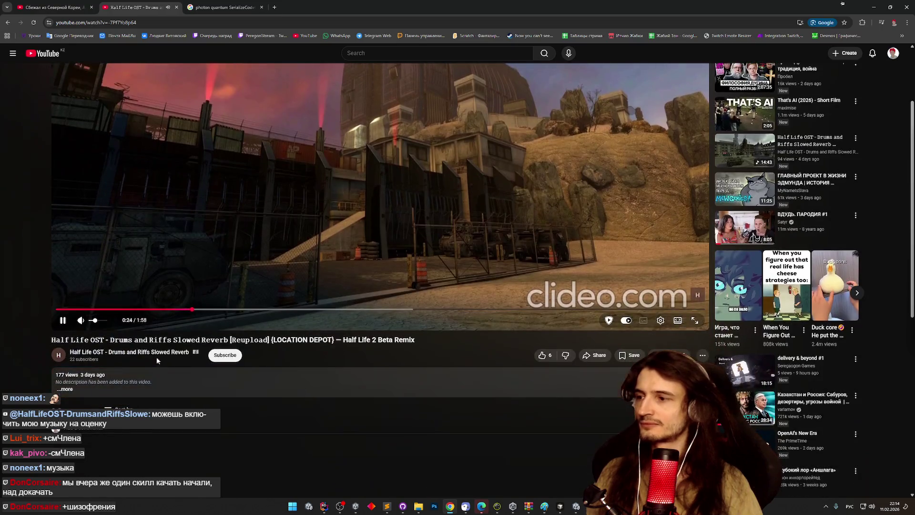
{"action": "middle_click", "coordinate": [159, 357]}
{"action": "left_click", "coordinate": [236, 11]}
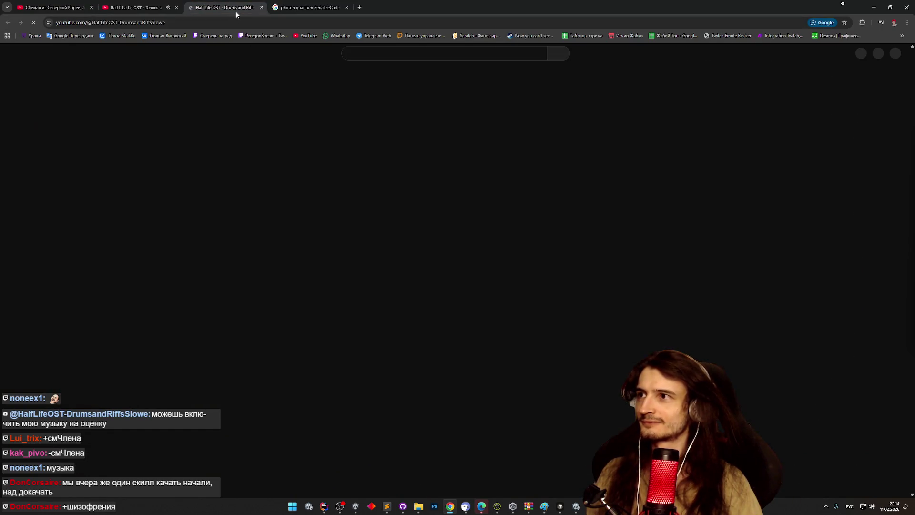
View the Half Life OST channel's Playlists, then return to the LOCATION DEPOT video tab
{"action": "left_click", "coordinate": [305, 210]}
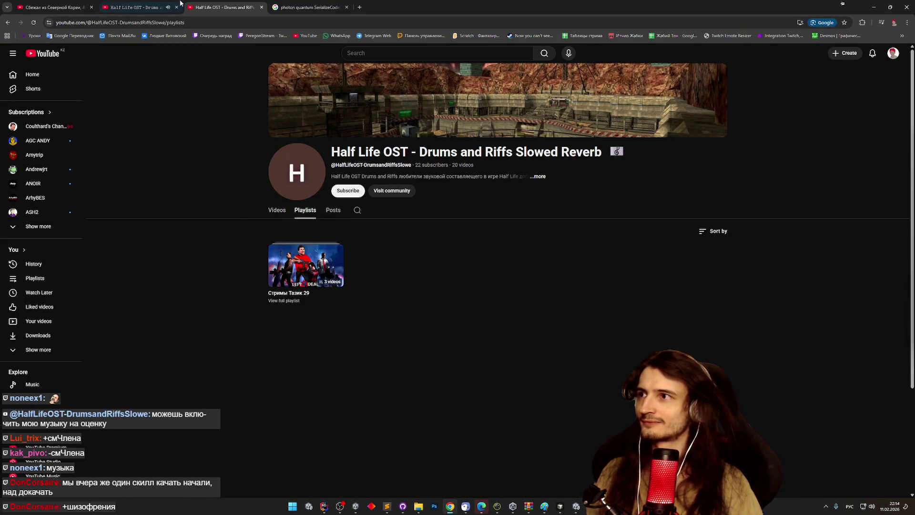
{"action": "left_click", "coordinate": [170, 5]}
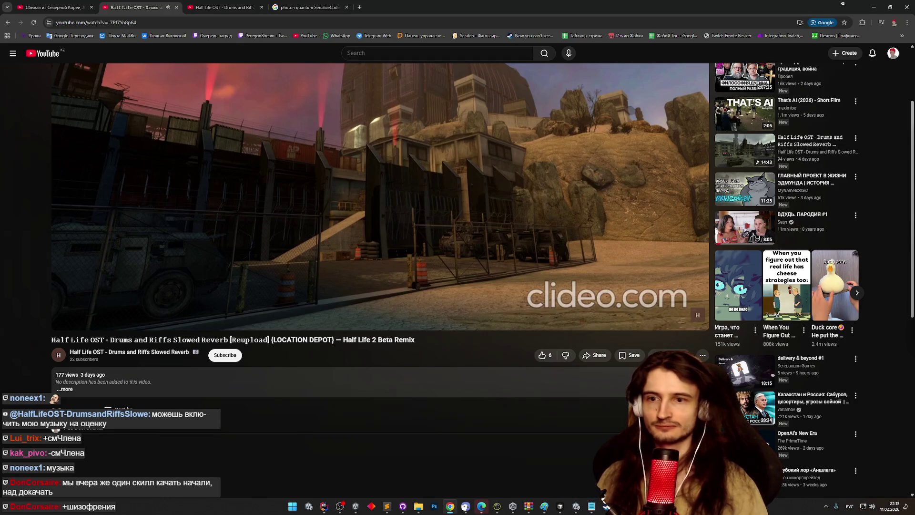
Pause the LOCATION DEPOT — Half Life 2 Beta Remix video
{"action": "mouse_move", "coordinate": [232, 236]}
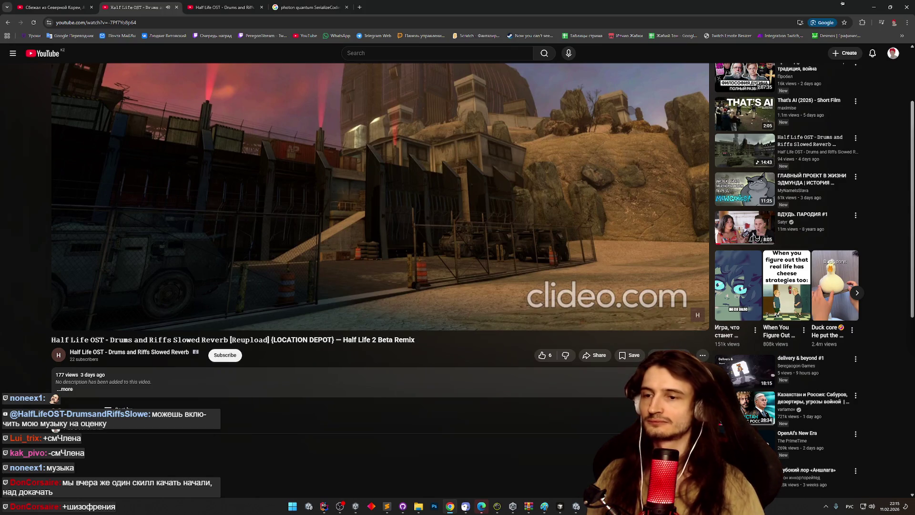
{"action": "scroll", "coordinate": [239, 232], "scroll_direction": "up", "scroll_amount": 2}
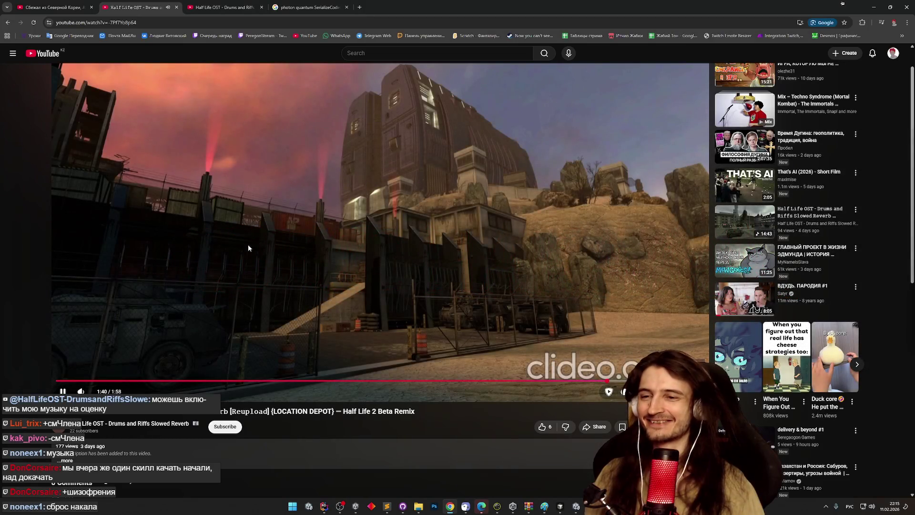
{"action": "left_click", "coordinate": [249, 241]}
{"action": "left_click", "coordinate": [256, 227]}
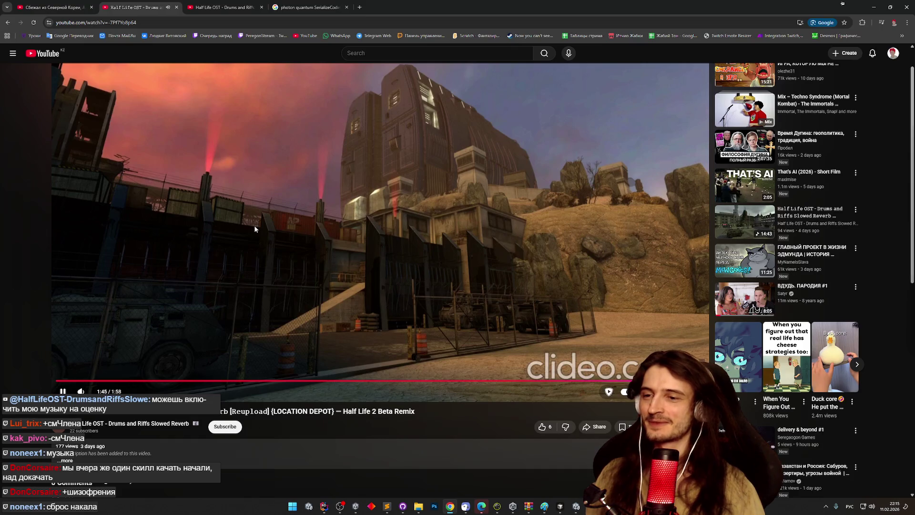
{"action": "left_click", "coordinate": [77, 237]}
Go to the Half Life OST channel and view its single three-video playlist
{"action": "scroll", "coordinate": [71, 236], "scroll_direction": "down", "scroll_amount": 3}
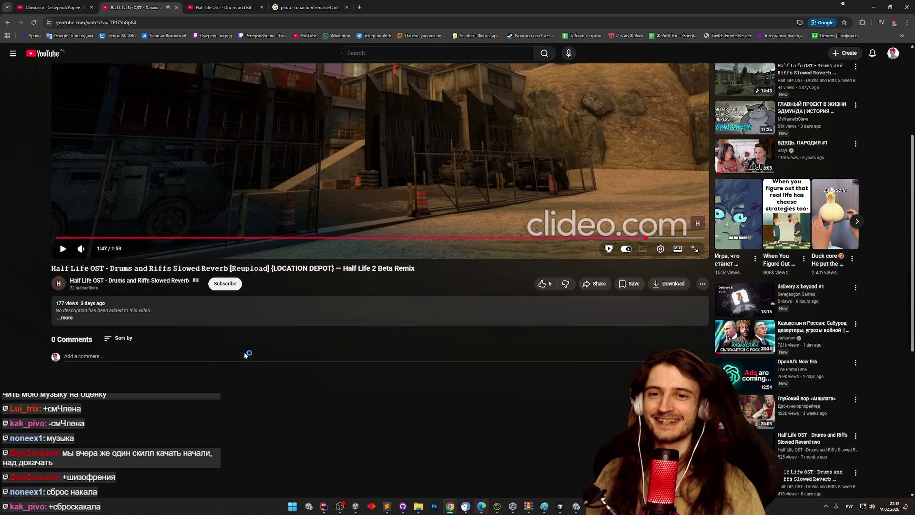
{"action": "scroll", "coordinate": [253, 367], "scroll_direction": "up", "scroll_amount": 1}
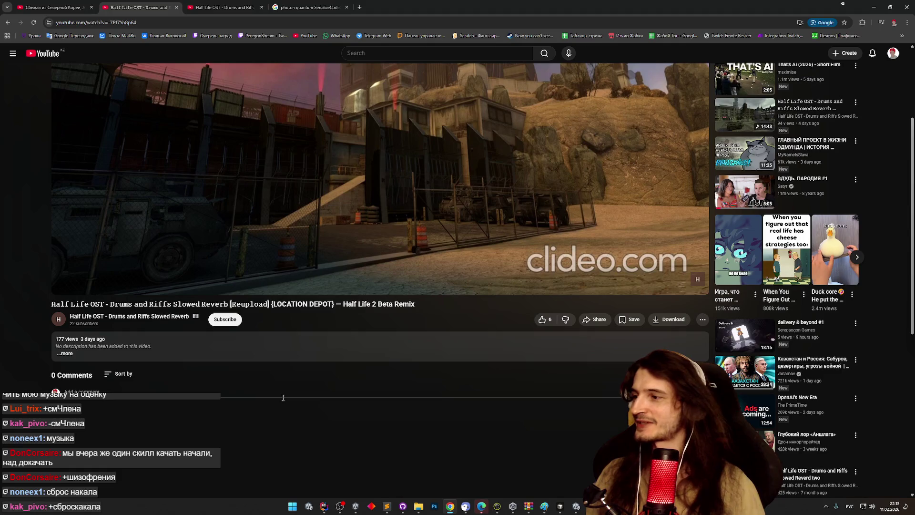
{"action": "left_click", "coordinate": [89, 314]}
{"action": "left_click", "coordinate": [305, 211]}
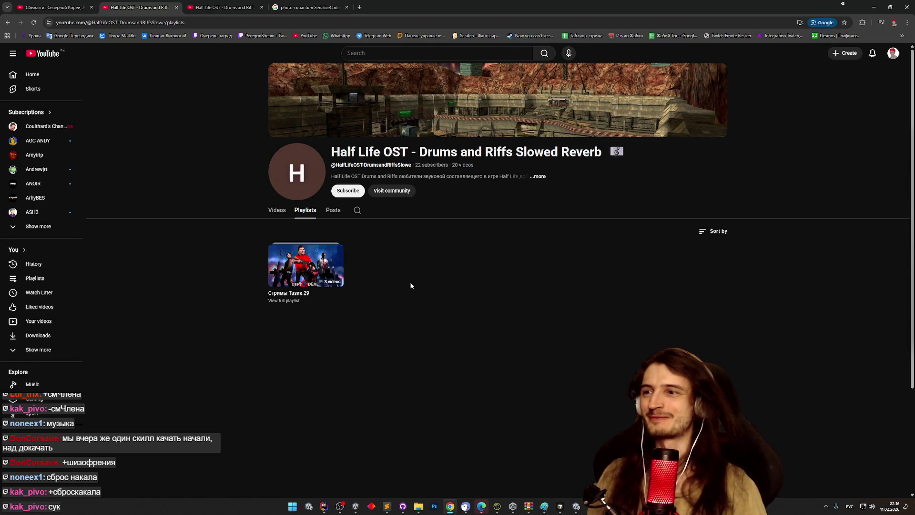
Close the Half Life OST tabs, the last YouTube tab, and the browser window
{"action": "left_click", "coordinate": [176, 7]}
{"action": "left_click", "coordinate": [177, 7]}
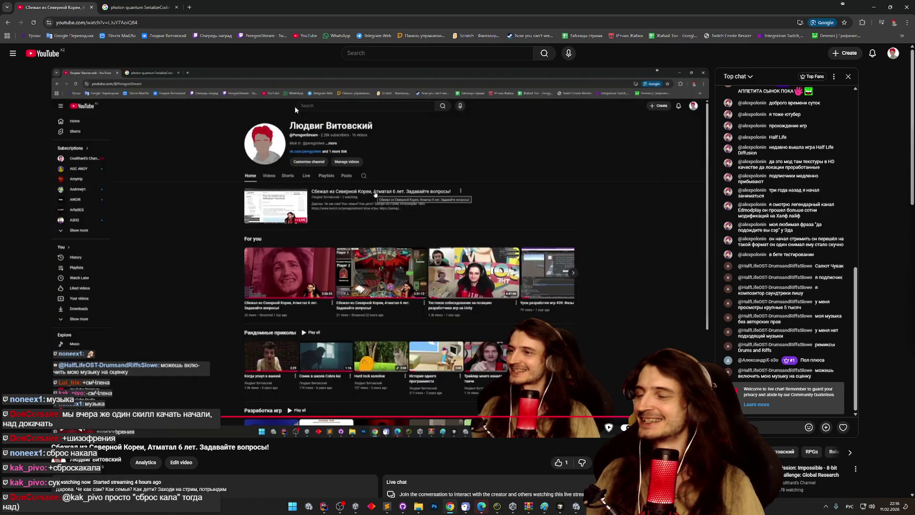
{"action": "left_click", "coordinate": [92, 7]}
{"action": "left_click", "coordinate": [92, 7]}
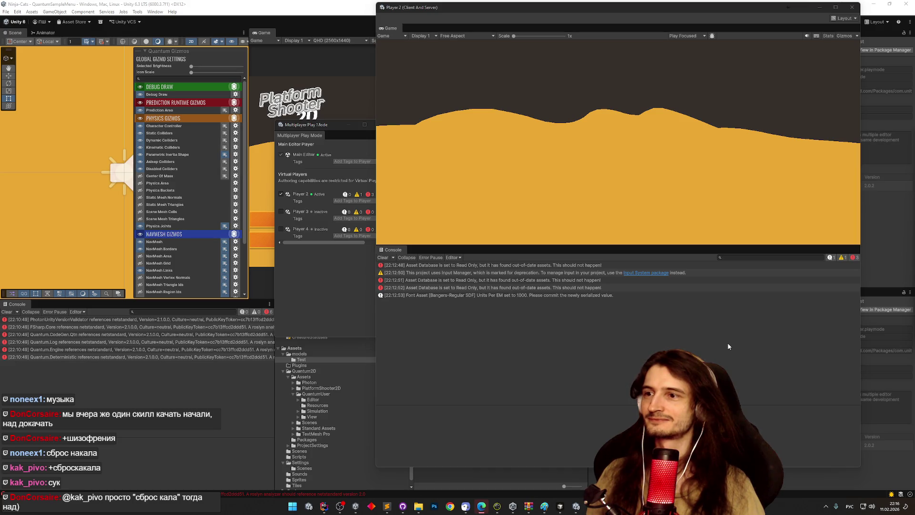
Bring virtual Player 2's game window to the front and snap it to the right half of the screen
{"action": "left_click", "coordinate": [554, 217]}
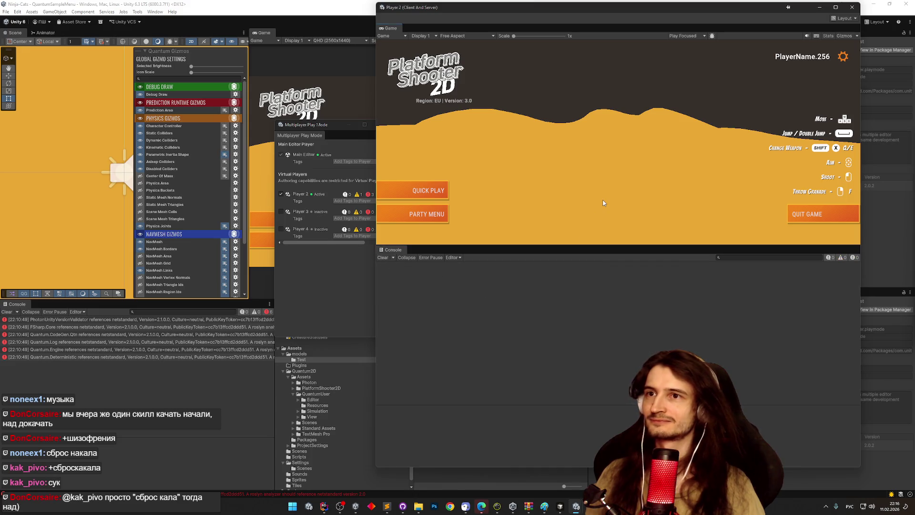
{"action": "mouse_move", "coordinate": [319, 8]}
{"action": "left_mouse_down"}
{"action": "mouse_move", "coordinate": [292, 44]}
{"action": "mouse_move", "coordinate": [235, 22]}
{"action": "mouse_move", "coordinate": [224, 1]}
{"action": "left_mouse_up"}
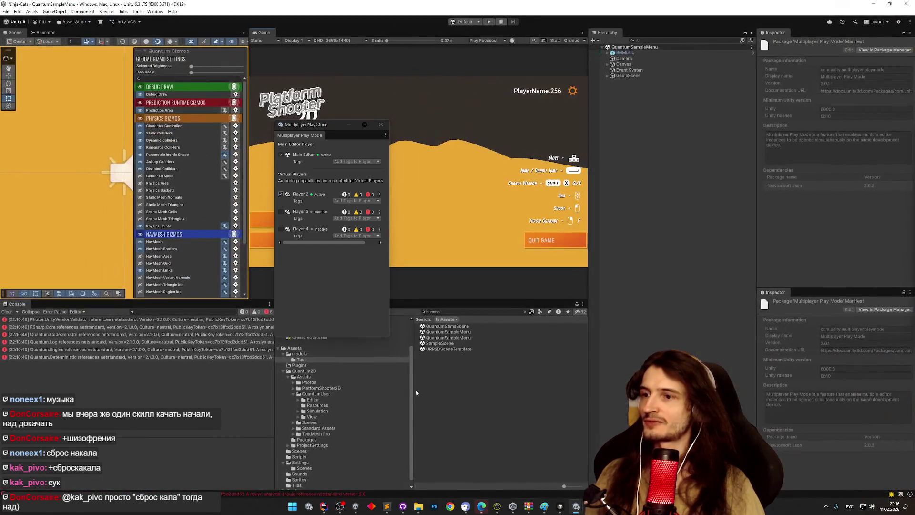
{"action": "key", "text": "alt+Tab"}
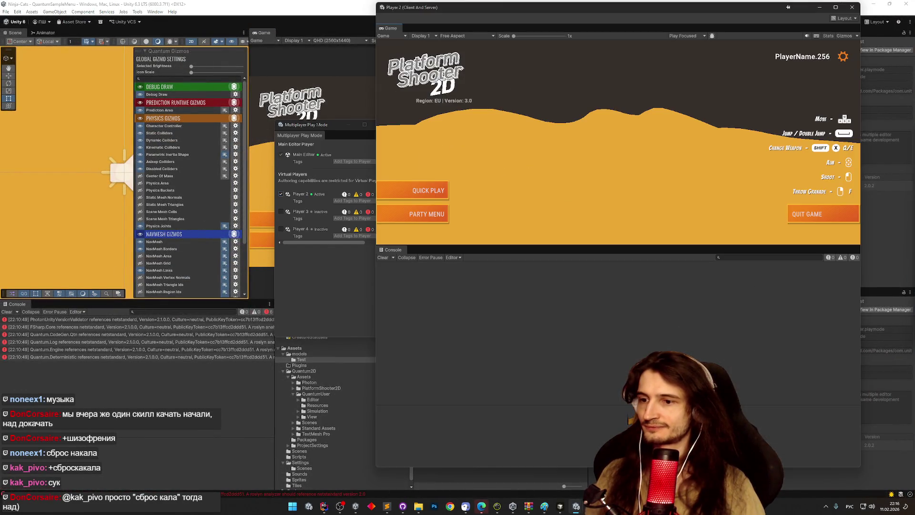
{"action": "mouse_move", "coordinate": [467, 5]}
{"action": "left_mouse_down"}
{"action": "mouse_move", "coordinate": [836, 233]}
{"action": "mouse_move", "coordinate": [912, 234]}
{"action": "left_mouse_up"}
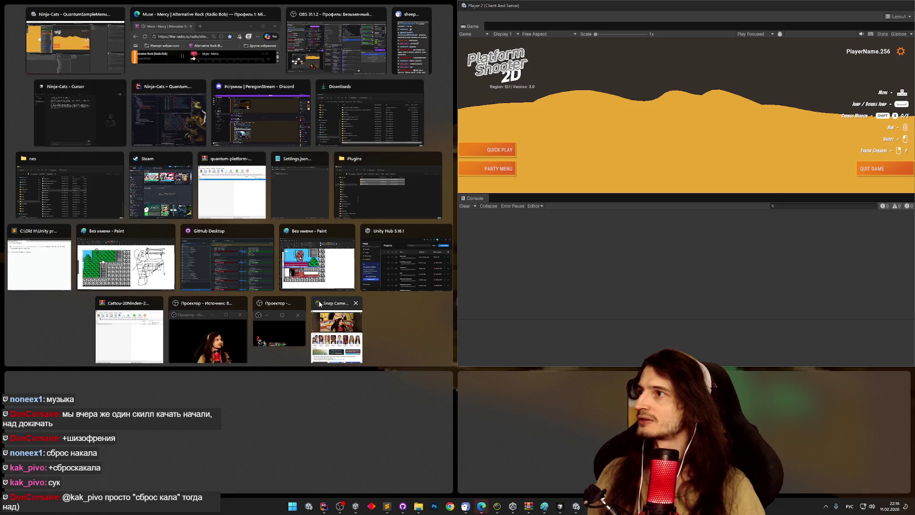
Snap the editor to the left half, maximize its Game view, and start Play with Player 2 muted
{"action": "left_click", "coordinate": [69, 53]}
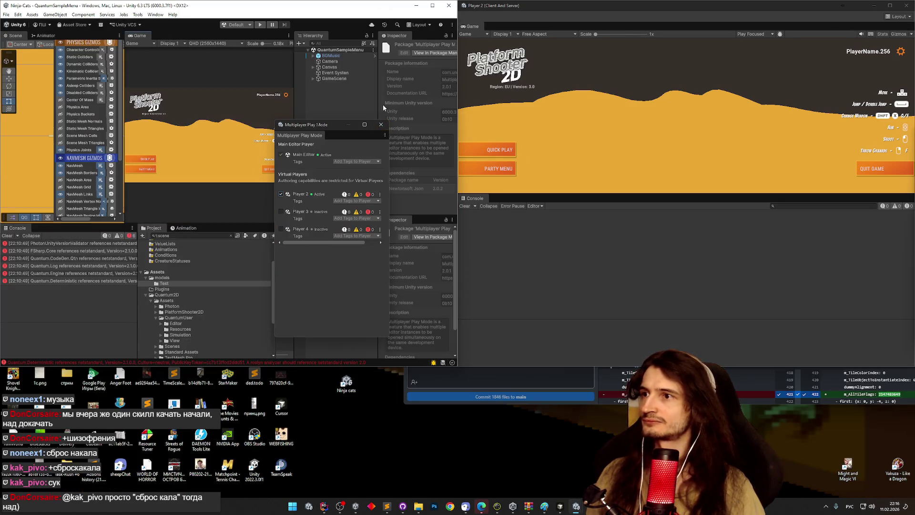
{"action": "left_click", "coordinate": [381, 125]}
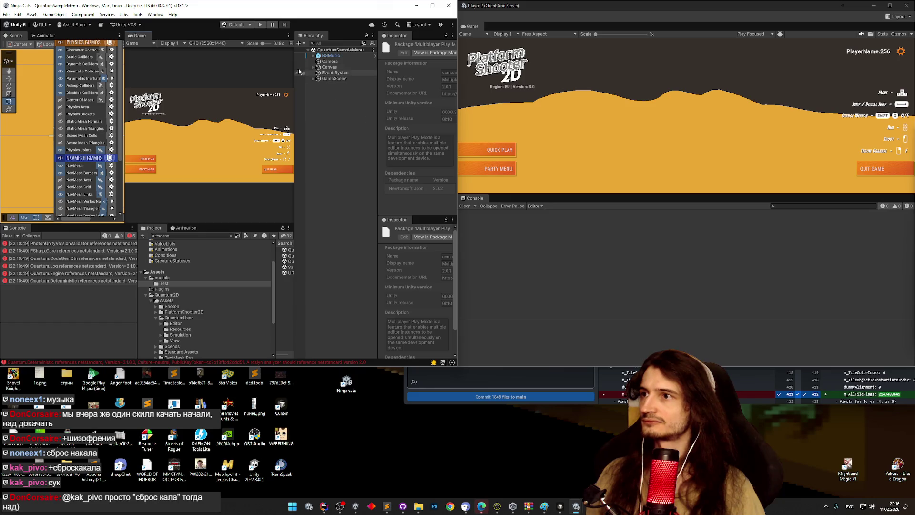
{"action": "key", "text": "shift+space"}
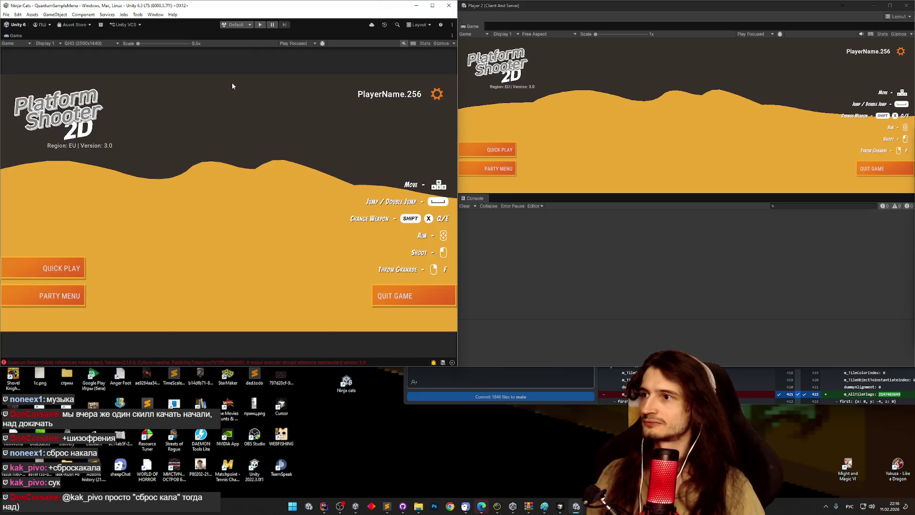
{"action": "left_click", "coordinate": [260, 25]}
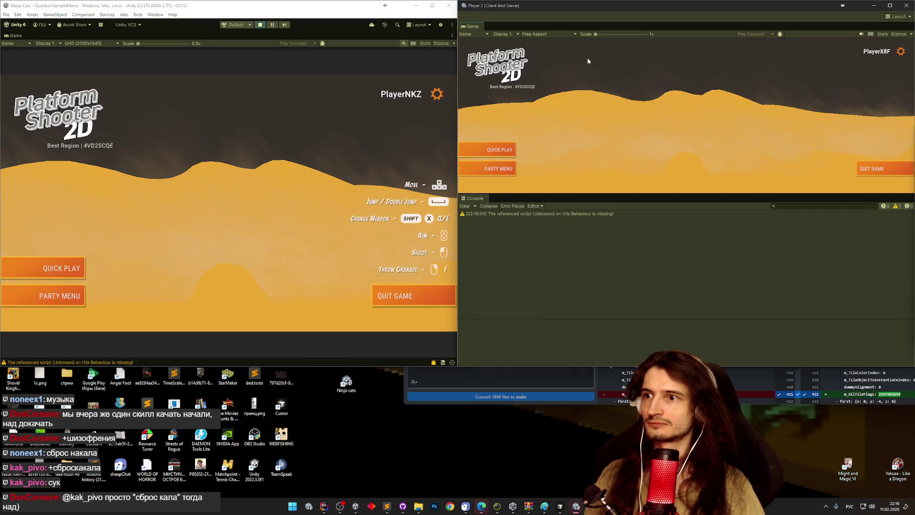
{"action": "left_click", "coordinate": [860, 34]}
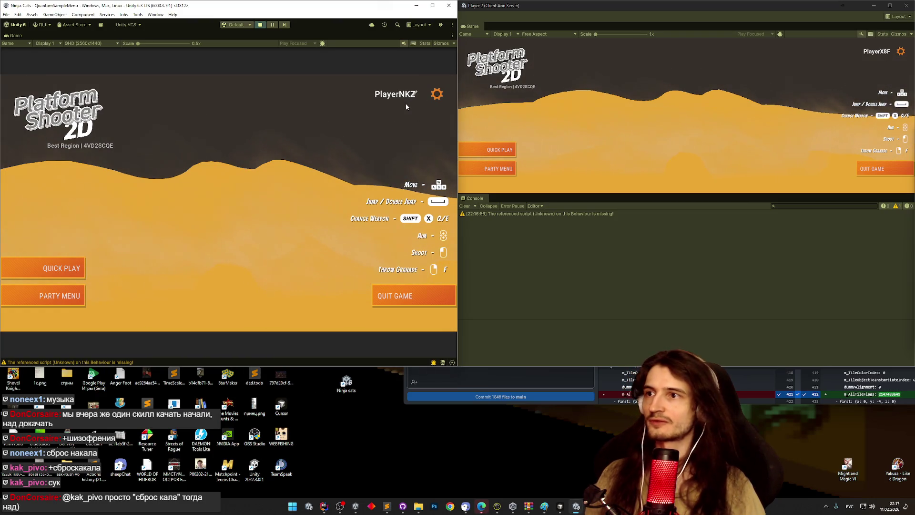
Set the main player's Photon Region to eu in its game settings
{"action": "left_click", "coordinate": [437, 94]}
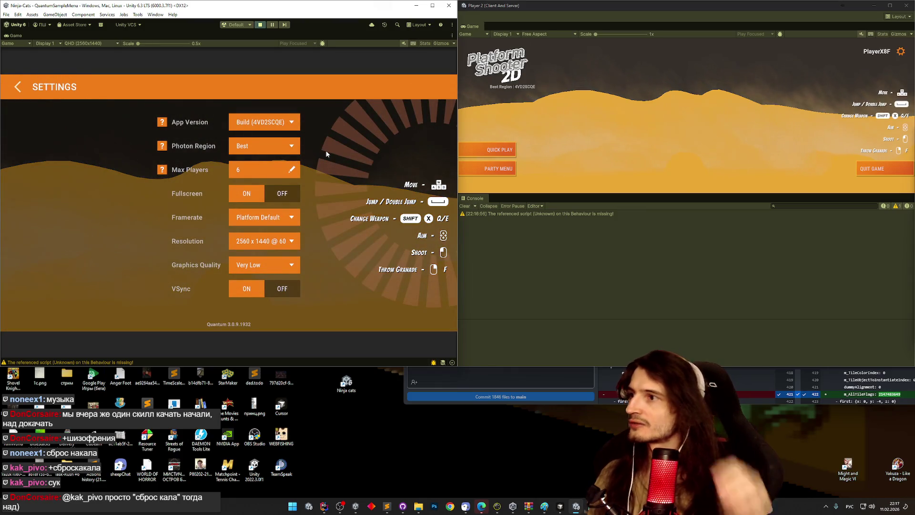
{"action": "left_click", "coordinate": [267, 146]}
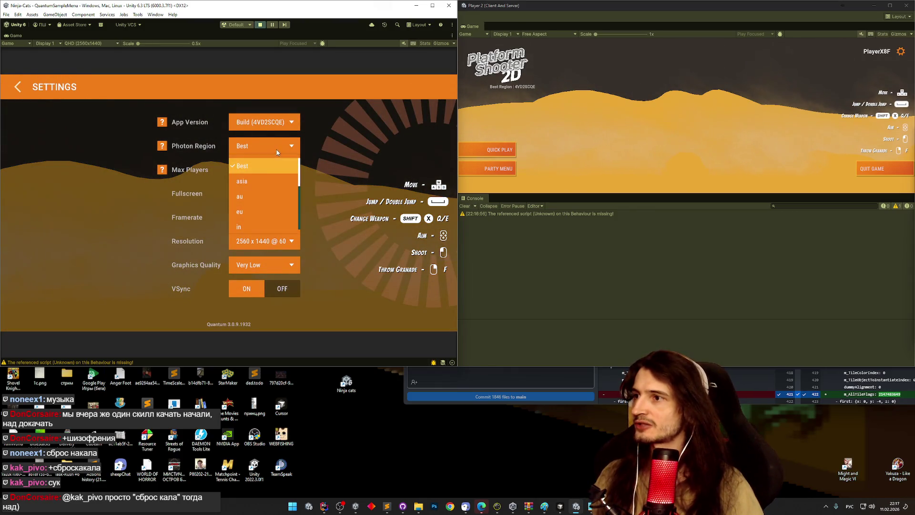
{"action": "left_click", "coordinate": [254, 207]}
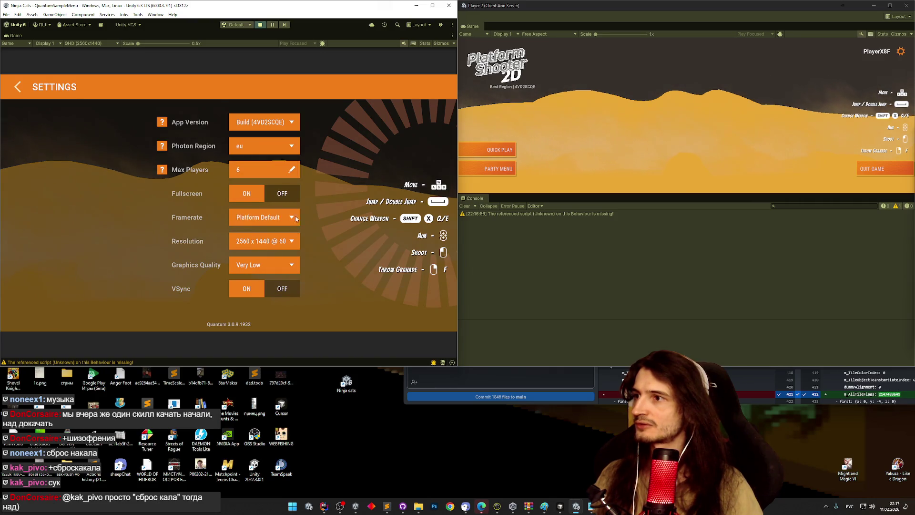
Set Player 2's Photon Region to eu, enlarge the editor, and go back to the main menu
{"action": "left_click", "coordinate": [899, 52]}
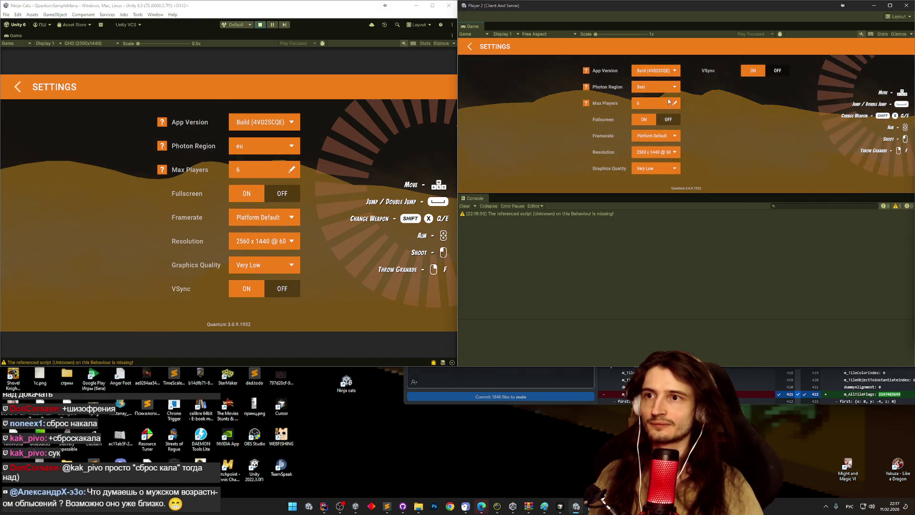
{"action": "left_click", "coordinate": [657, 88]}
{"action": "left_click", "coordinate": [651, 119]}
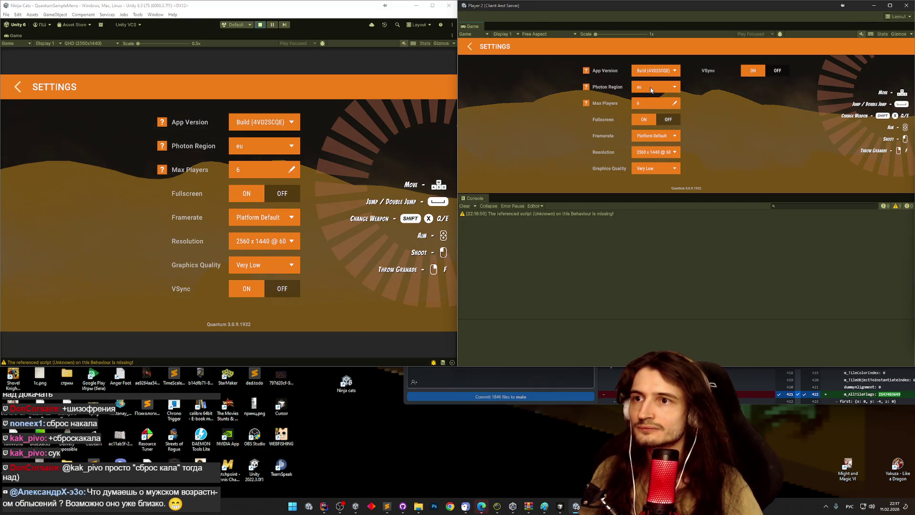
{"action": "left_click", "coordinate": [655, 87]}
{"action": "left_click", "coordinate": [653, 134]}
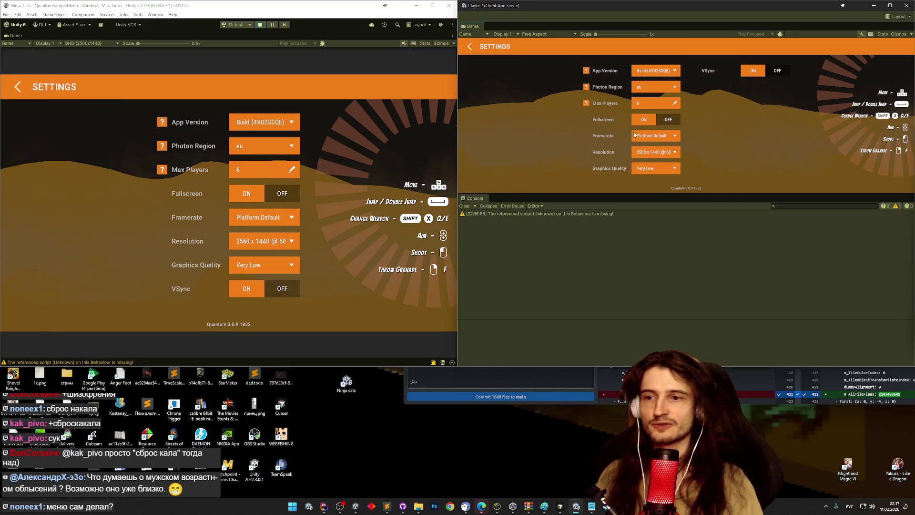
{"action": "left_click_drag", "start_coordinate": [394, 367], "coordinate": [395, 512]}
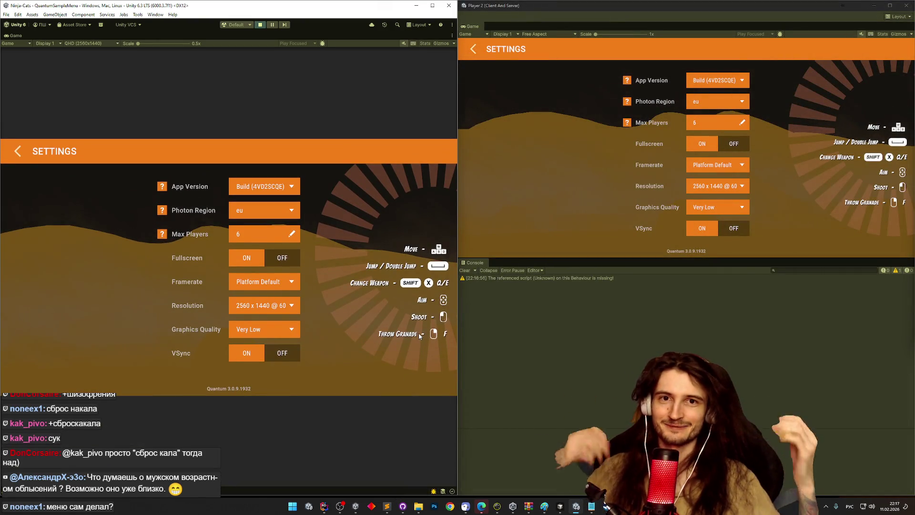
{"action": "left_click", "coordinate": [53, 141]}
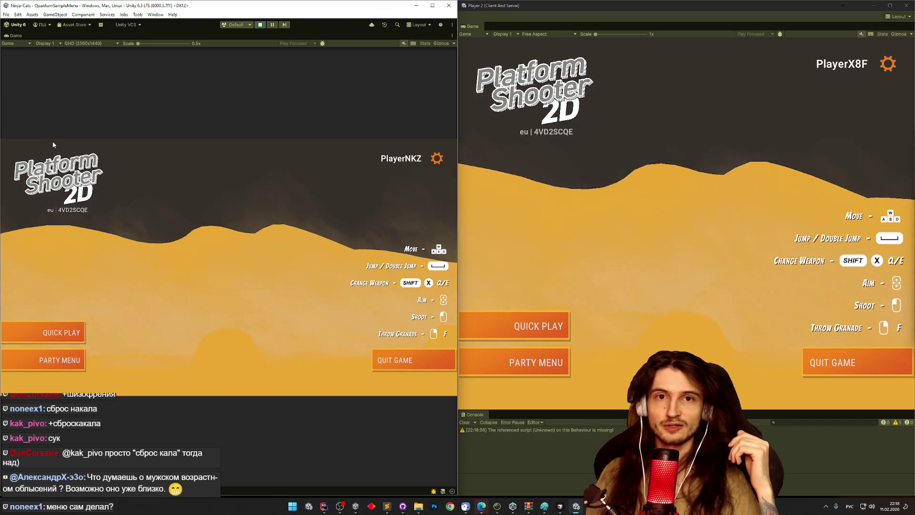
Launch Quick Play in the main player and Player 2, read the QuantumUnityDB load error, then stop Play
{"action": "left_click", "coordinate": [58, 333]}
{"action": "left_click", "coordinate": [512, 326]}
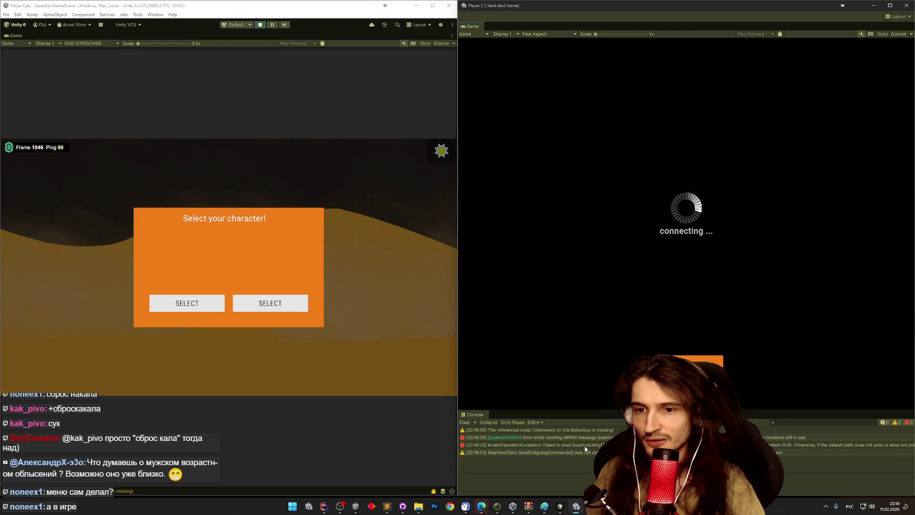
{"action": "left_click", "coordinate": [588, 444]}
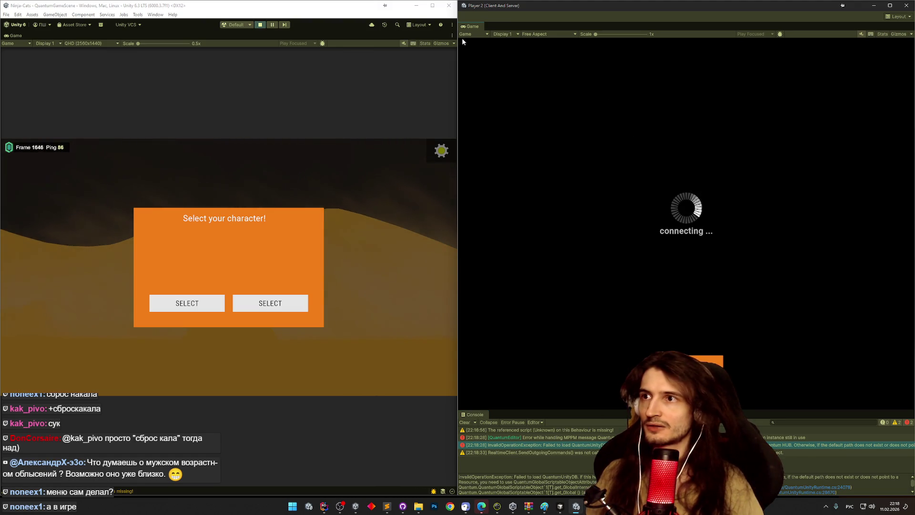
{"action": "left_click", "coordinate": [261, 25]}
{"action": "left_click", "coordinate": [261, 25]}
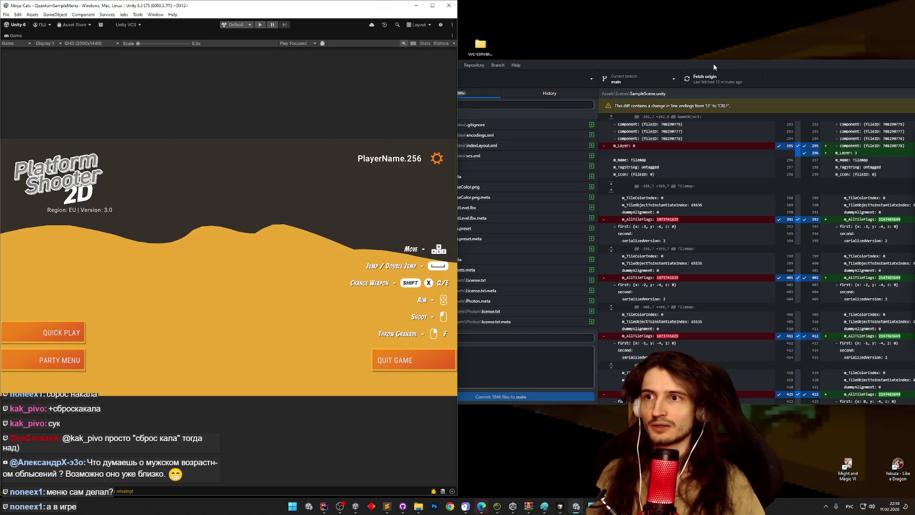
Open Window > Multiplayer > Multiplayer Play Mode and widen the panel
{"action": "left_click", "coordinate": [114, 17]}
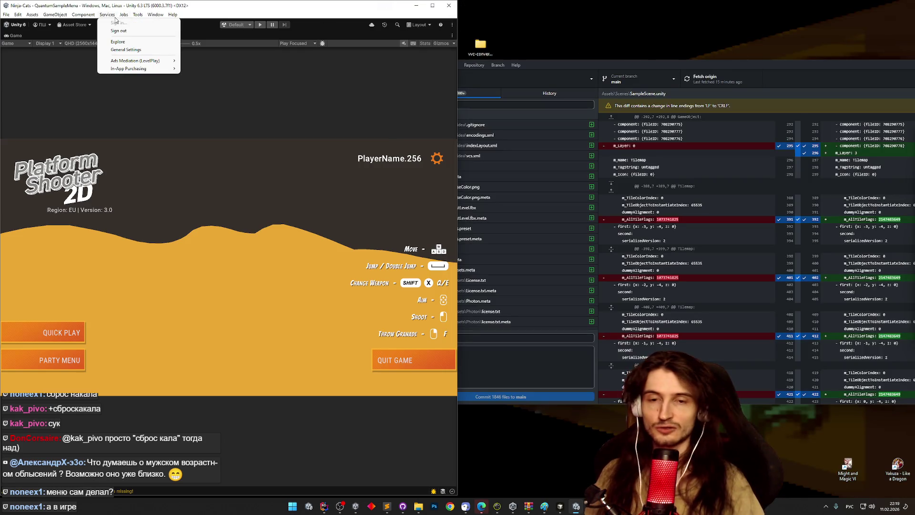
{"action": "left_click", "coordinate": [114, 18]}
{"action": "left_click", "coordinate": [115, 19]}
{"action": "left_click", "coordinate": [115, 18]}
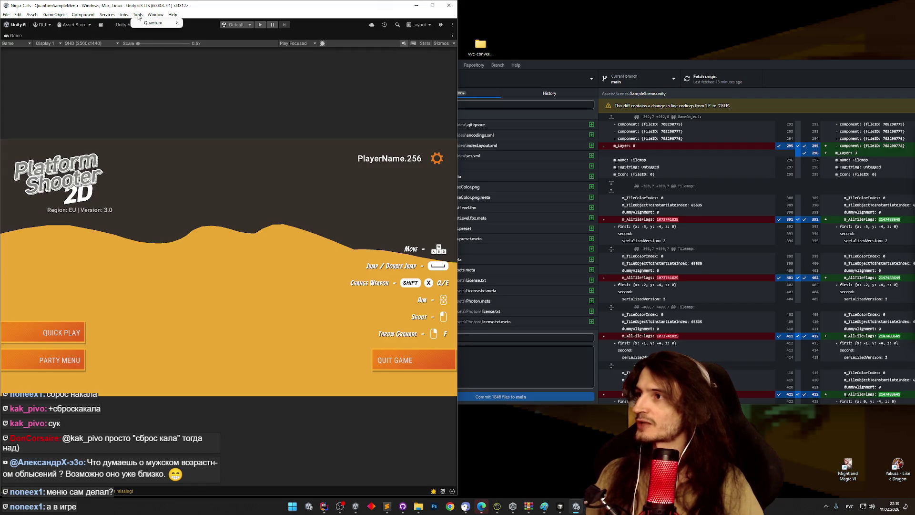
{"action": "left_click", "coordinate": [138, 15]}
{"action": "mouse_move", "coordinate": [157, 23]}
{"action": "mouse_move", "coordinate": [234, 46]}
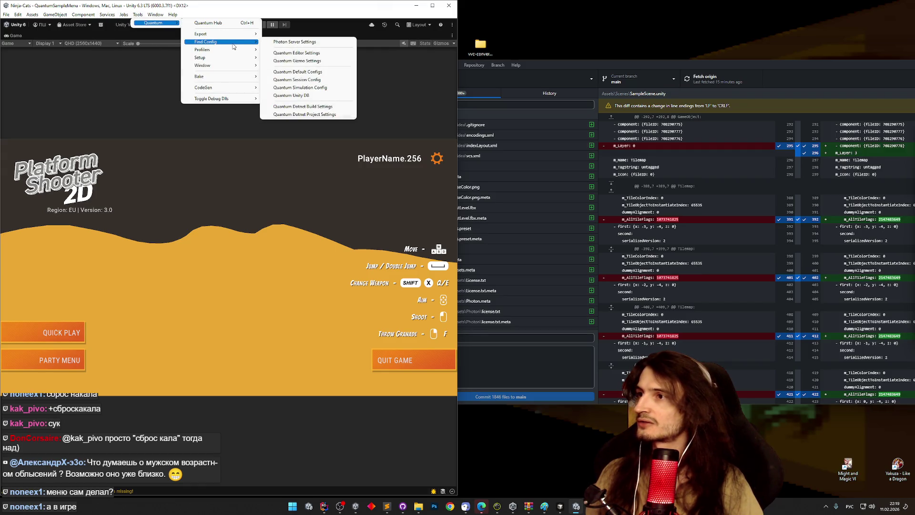
{"action": "mouse_move", "coordinate": [125, 16]}
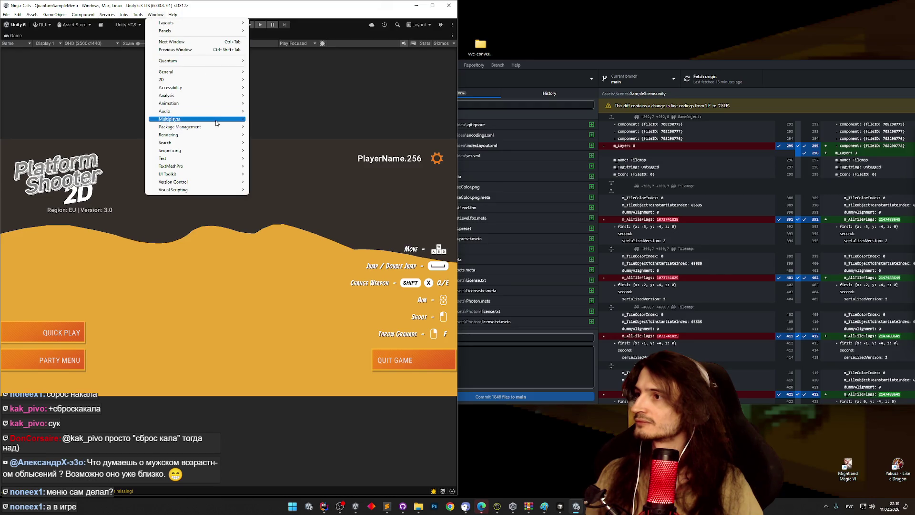
{"action": "mouse_move", "coordinate": [215, 96]}
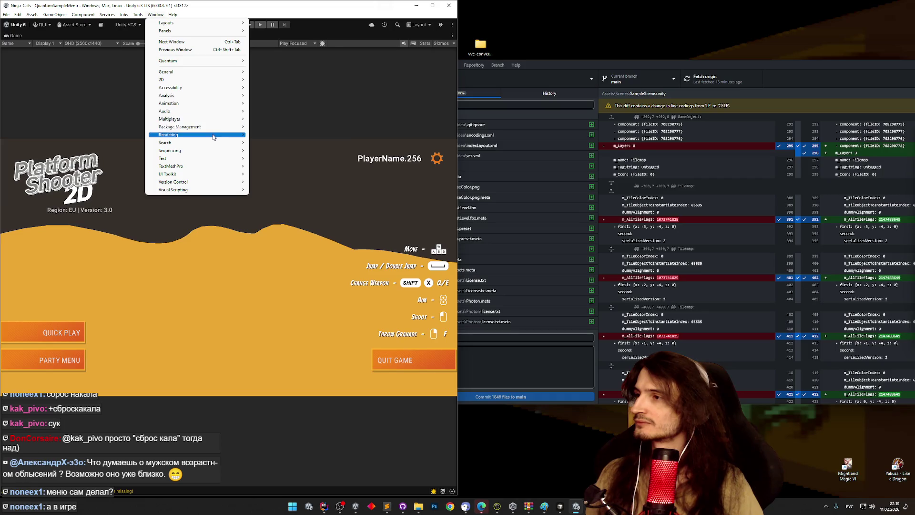
{"action": "mouse_move", "coordinate": [222, 81]}
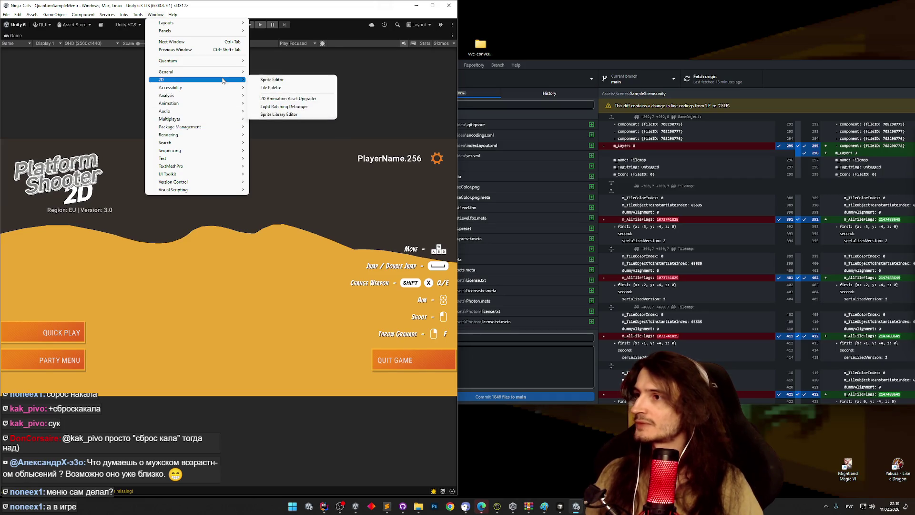
{"action": "mouse_move", "coordinate": [212, 120]}
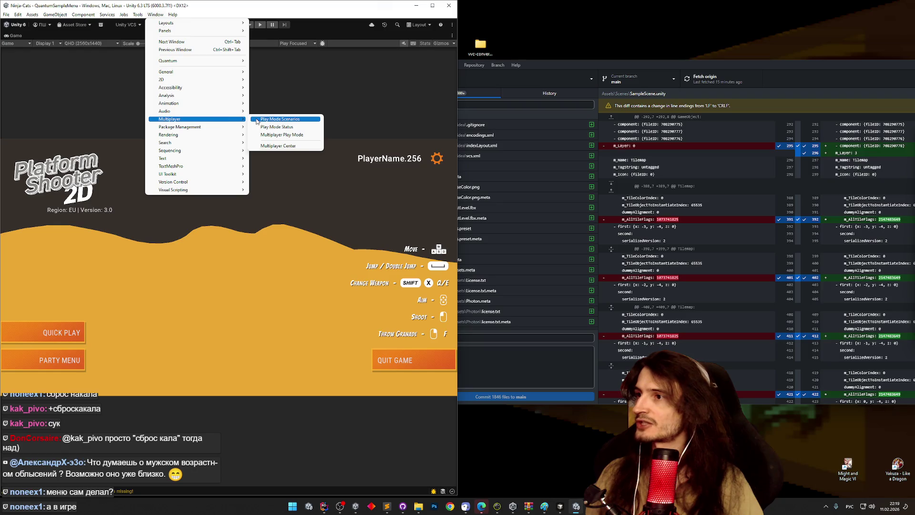
{"action": "left_click", "coordinate": [281, 135]}
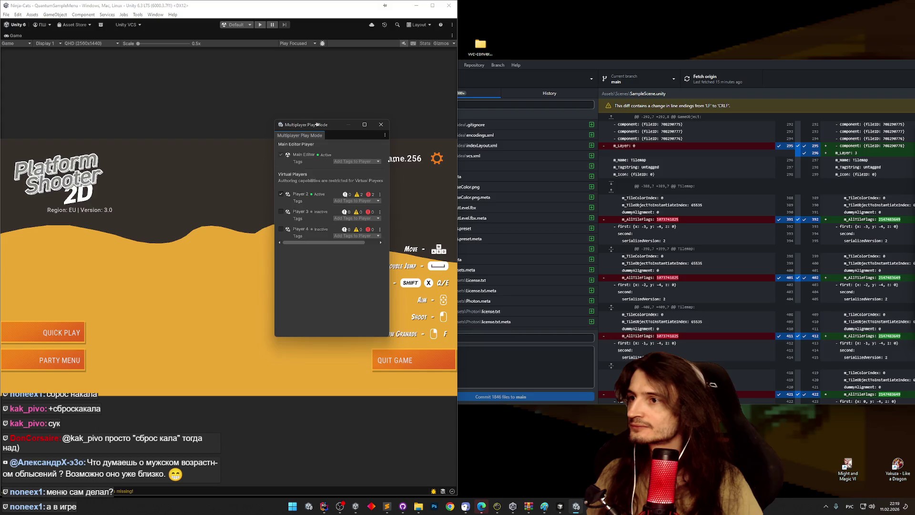
{"action": "left_click_drag", "start_coordinate": [389, 161], "coordinate": [416, 167]}
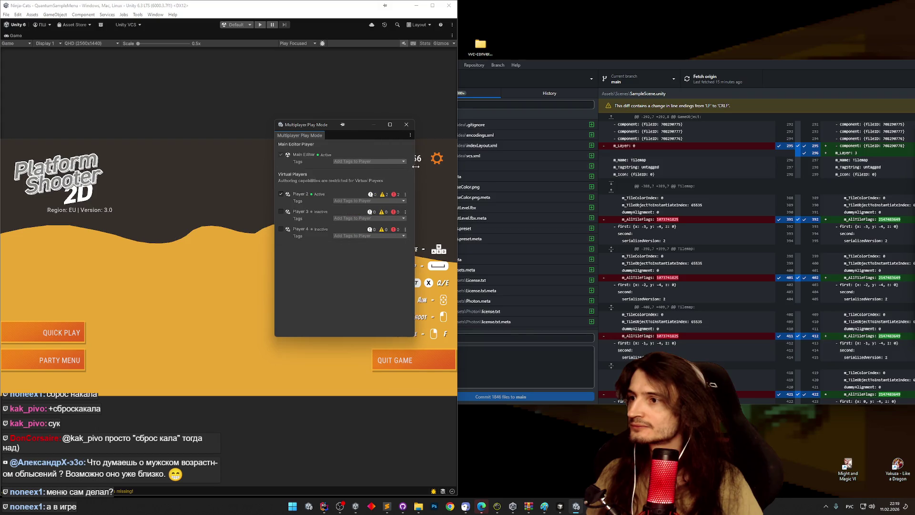
Activate virtual Player 2, keep the Default play mode scenario, and read the first console error
{"action": "left_click", "coordinate": [281, 194]}
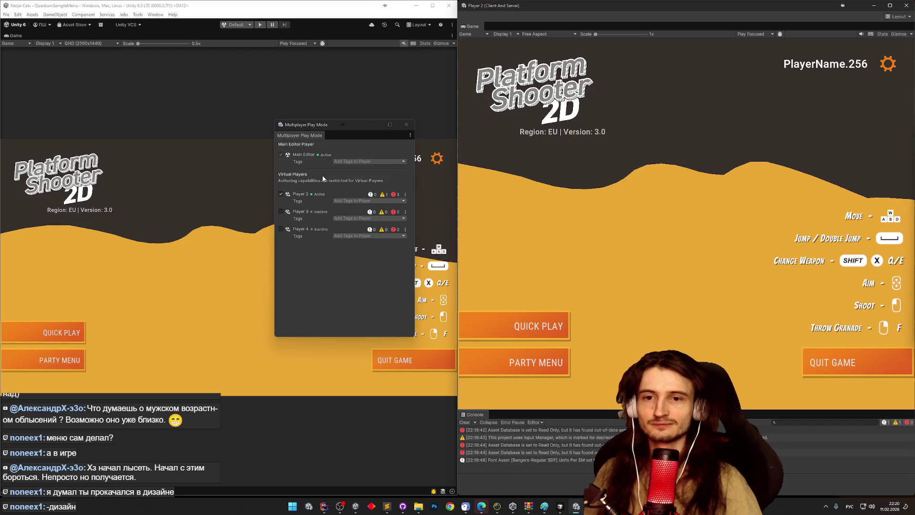
{"action": "left_click", "coordinate": [248, 25]}
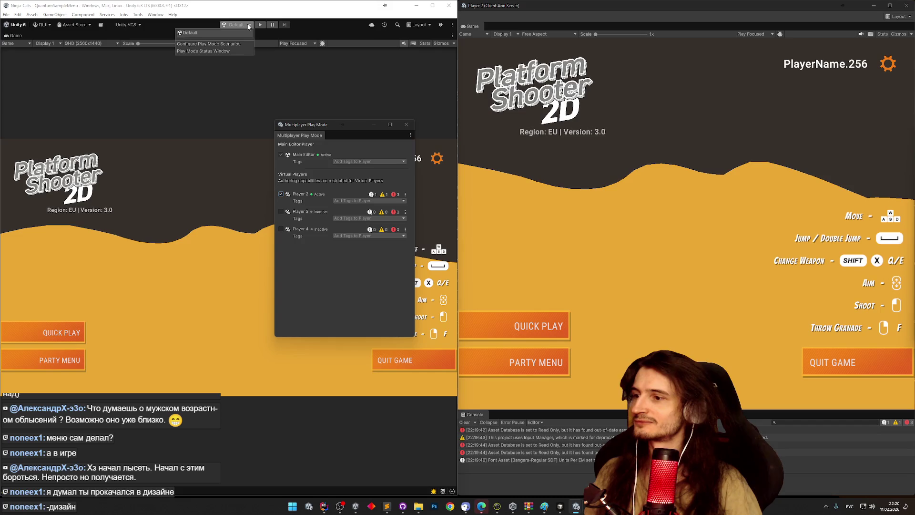
{"action": "left_click", "coordinate": [248, 25]}
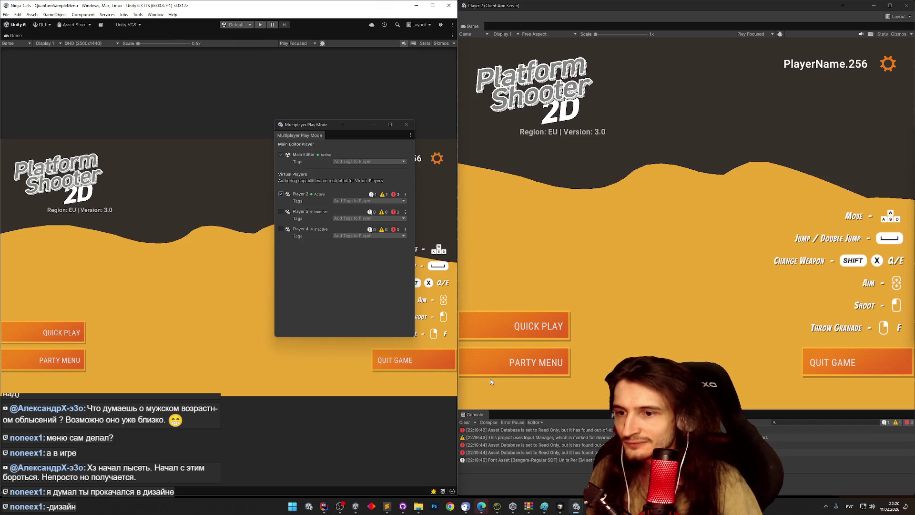
{"action": "left_click", "coordinate": [535, 430]}
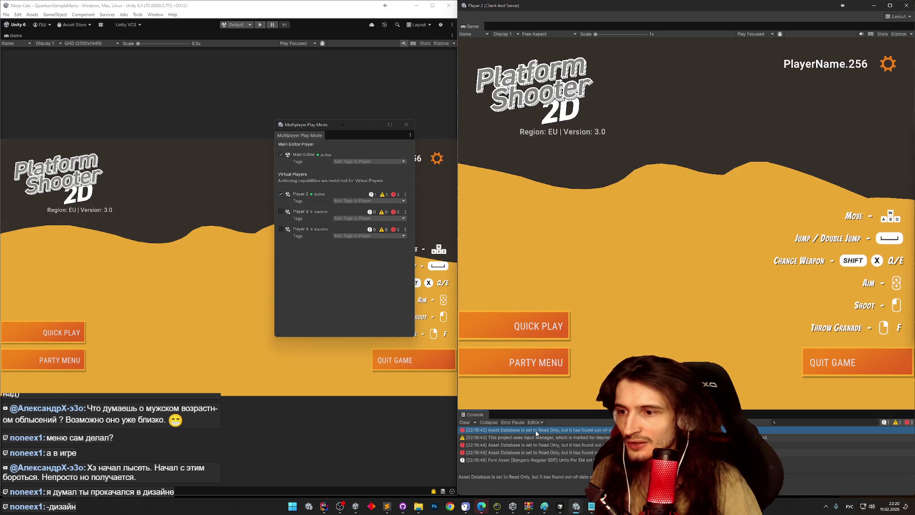
Start Play with Player 2 muted, then maximize the editor and close the Multiplayer Play Mode panel
{"action": "left_click", "coordinate": [259, 25]}
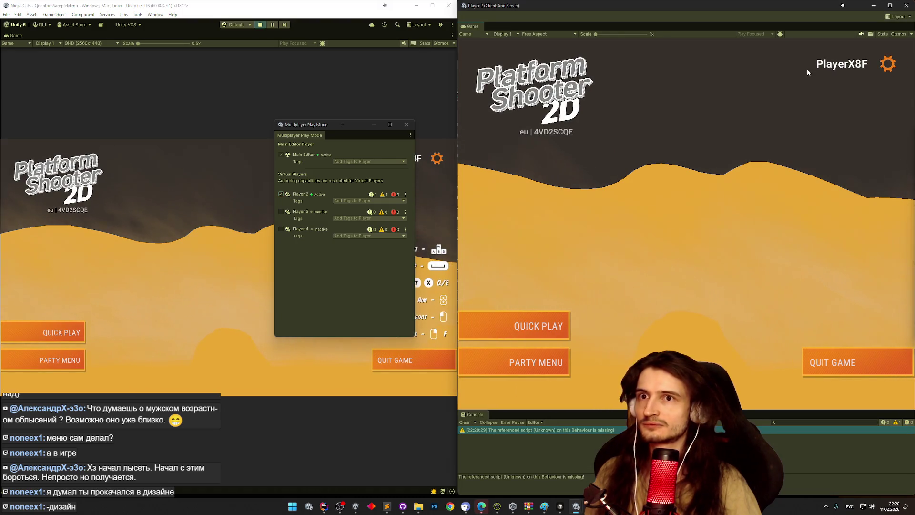
{"action": "left_click", "coordinate": [860, 34]}
{"action": "left_click", "coordinate": [548, 324]}
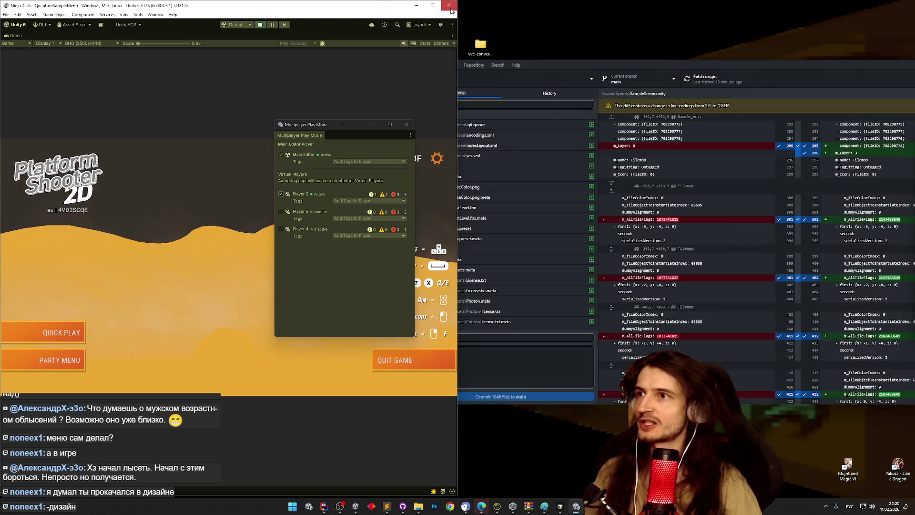
{"action": "left_click", "coordinate": [434, 6]}
{"action": "left_click", "coordinate": [405, 122]}
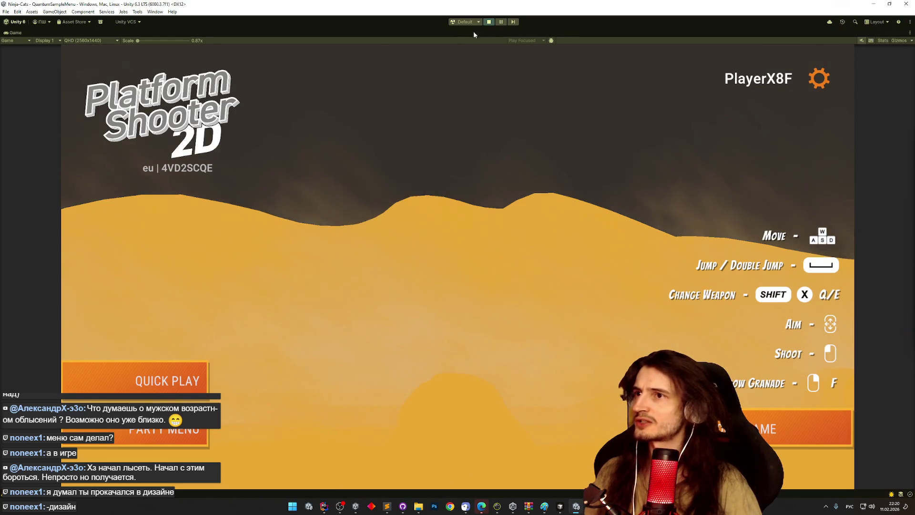
Stop Play, then move QuantumSampleMenu to the top of the build scene list and remove the deleted scenes
{"action": "left_click", "coordinate": [489, 22]}
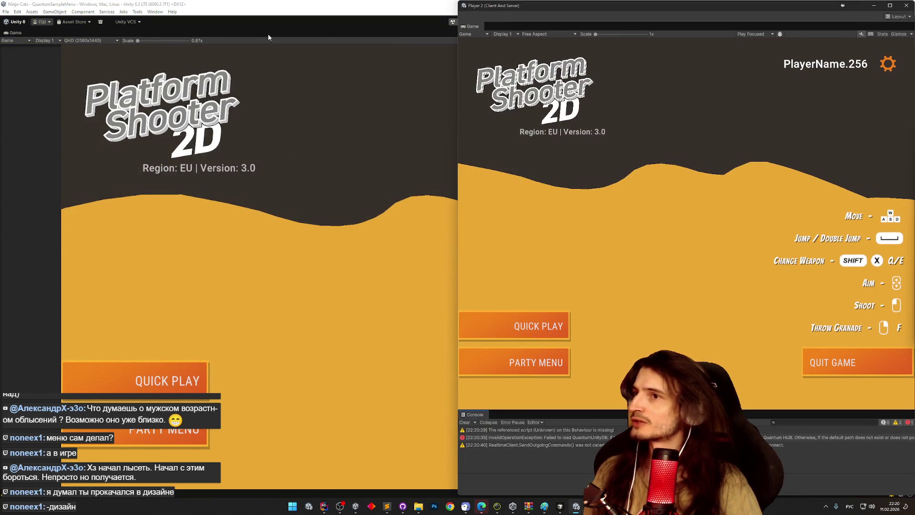
{"action": "left_click", "coordinate": [906, 5]}
{"action": "left_click", "coordinate": [6, 12]}
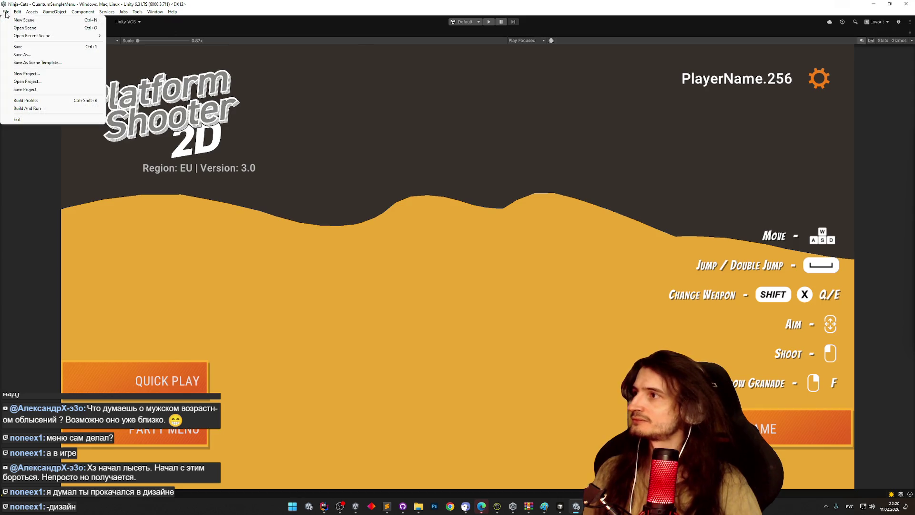
{"action": "left_click", "coordinate": [52, 100]}
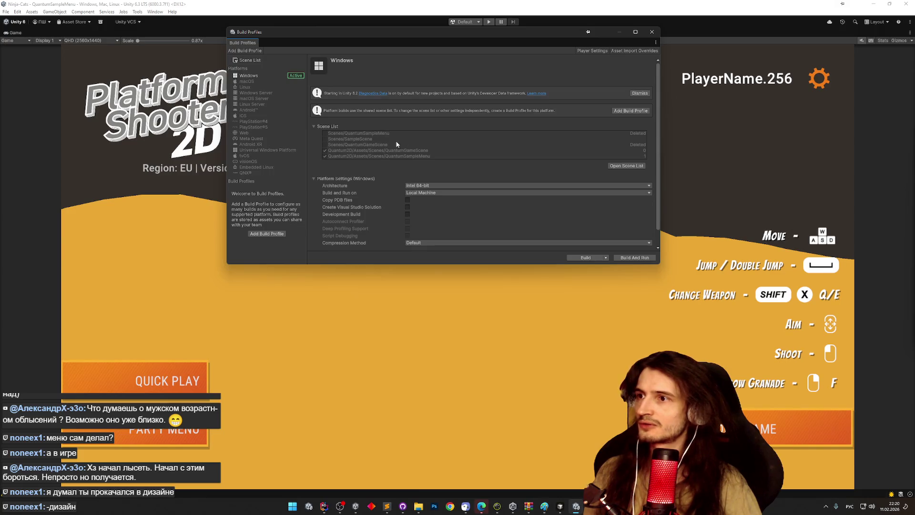
{"action": "left_click", "coordinate": [611, 166]}
{"action": "mouse_move", "coordinate": [384, 122]}
{"action": "left_mouse_down"}
{"action": "mouse_move", "coordinate": [386, 113]}
{"action": "mouse_move", "coordinate": [358, 111]}
{"action": "left_mouse_up"}
{"action": "left_click", "coordinate": [376, 101]}
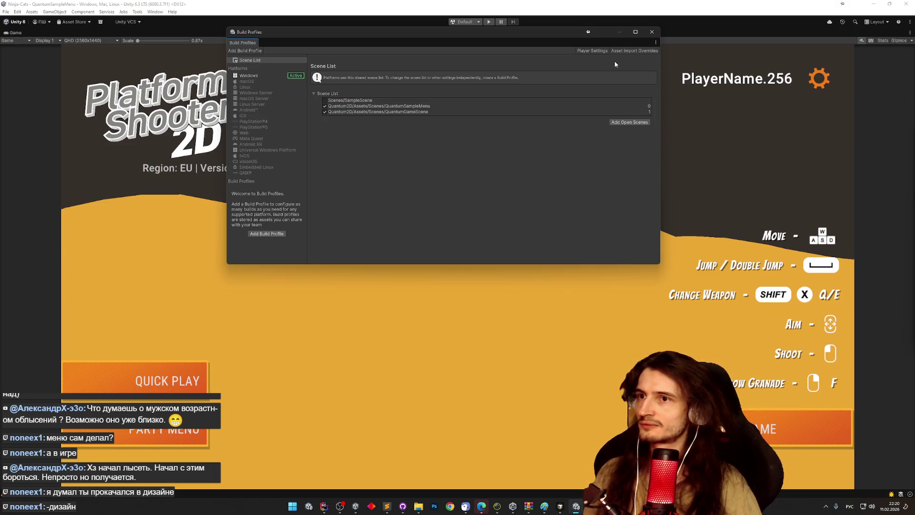
{"action": "left_click", "coordinate": [650, 35]}
Start File > Build And Run and navigate into the builds folder under the Unity projects directory
{"action": "left_click", "coordinate": [6, 11]}
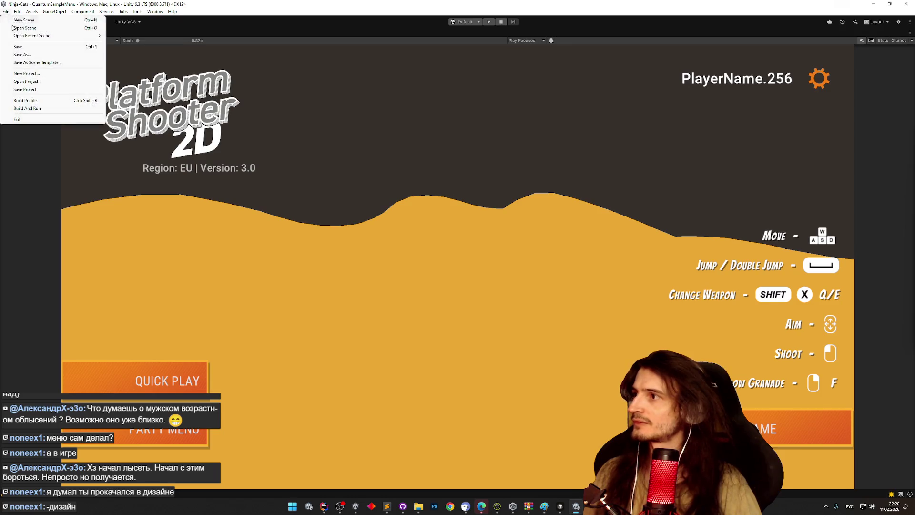
{"action": "left_click", "coordinate": [39, 108]}
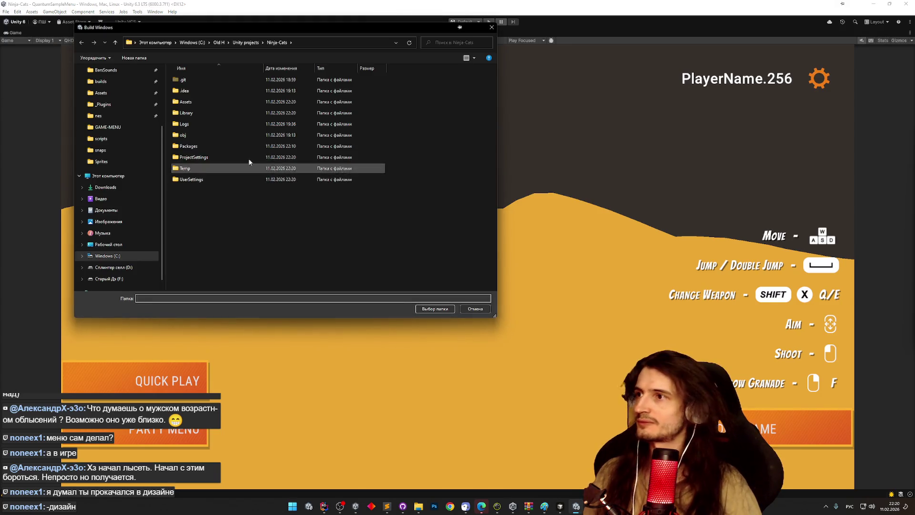
{"action": "left_click", "coordinate": [251, 44]}
{"action": "left_click", "coordinate": [185, 146]}
{"action": "double_click", "coordinate": [186, 145]}
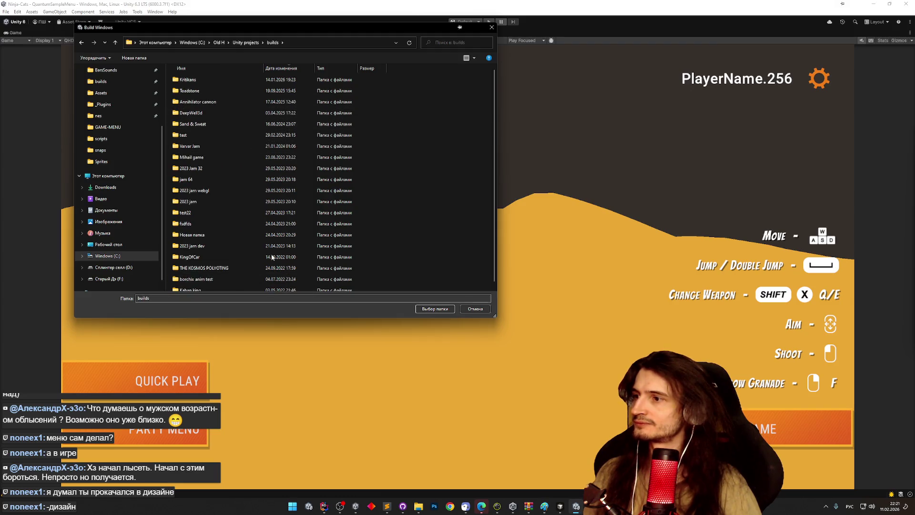
Create a Ninja-Cats folder inside builds and choose it as the build output
{"action": "right_click", "coordinate": [439, 222]}
{"action": "left_click", "coordinate": [559, 315]}
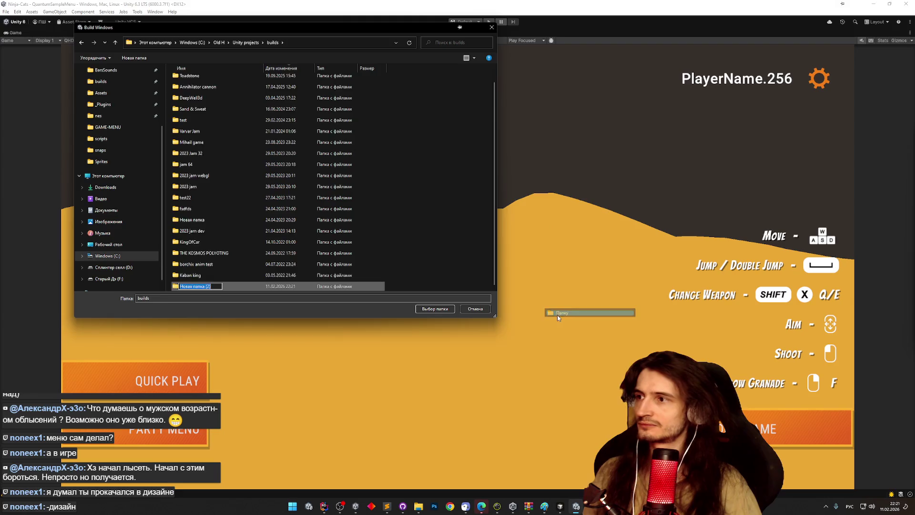
{"action": "type", "text": "Тшто"}
{"action": "key", "text": "ctrl+a"}
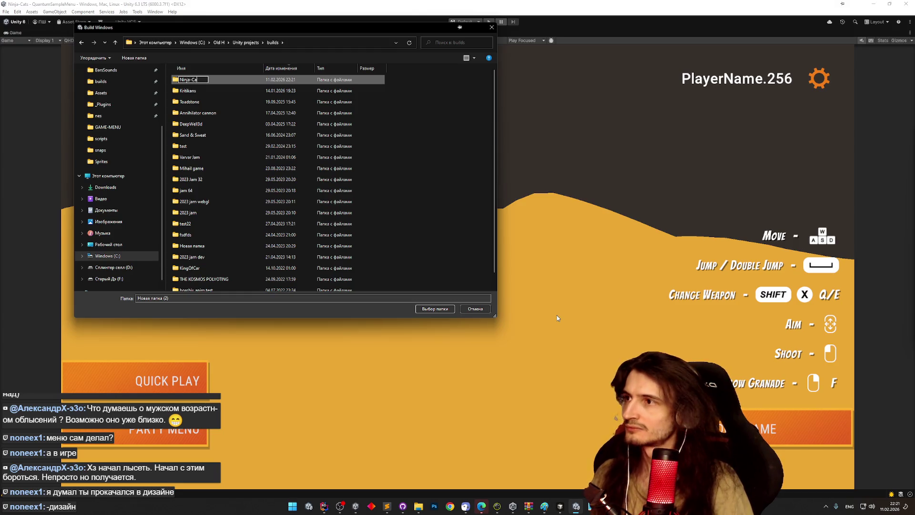
{"action": "key", "text": "Return"}
{"action": "key", "text": "Return"}
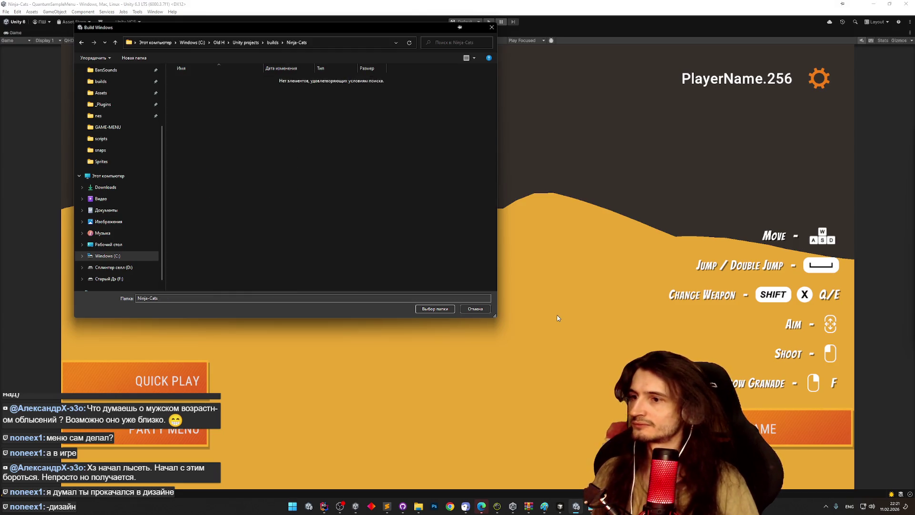
{"action": "left_click", "coordinate": [446, 308]}
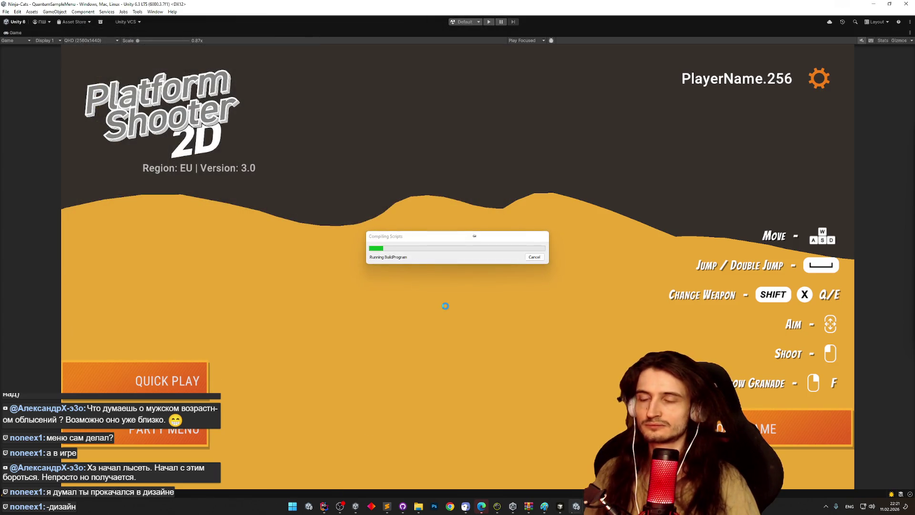
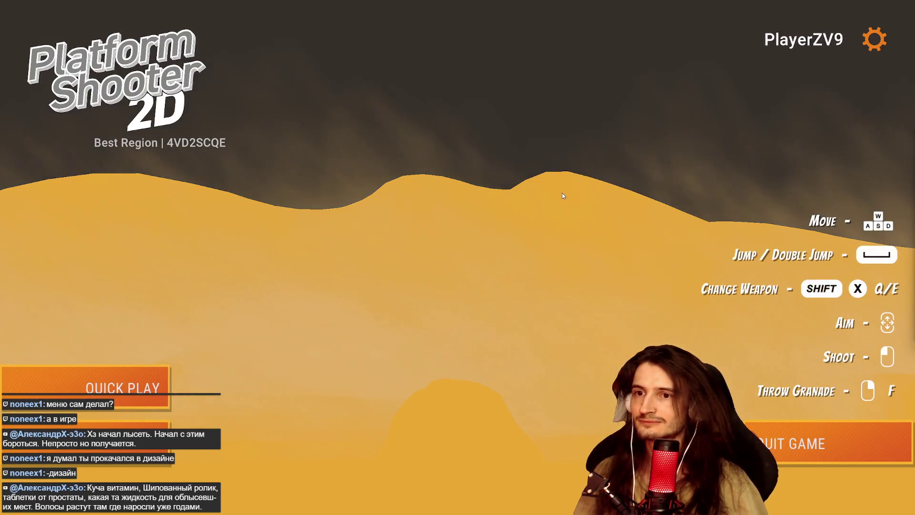
Dismiss the Start menu and leave the fullscreen Ninja Cats build for the Unity editor
{"action": "key", "text": "super"}
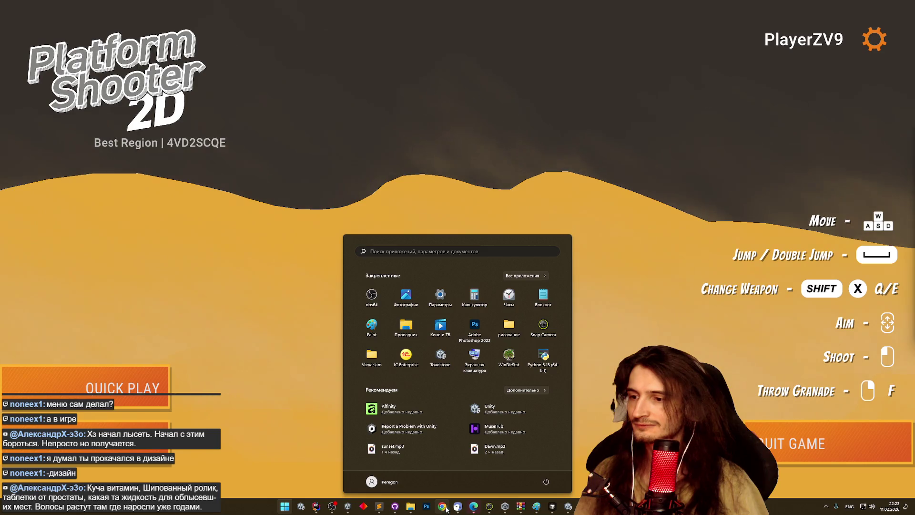
{"action": "key", "text": "super"}
{"action": "key", "text": "super"}
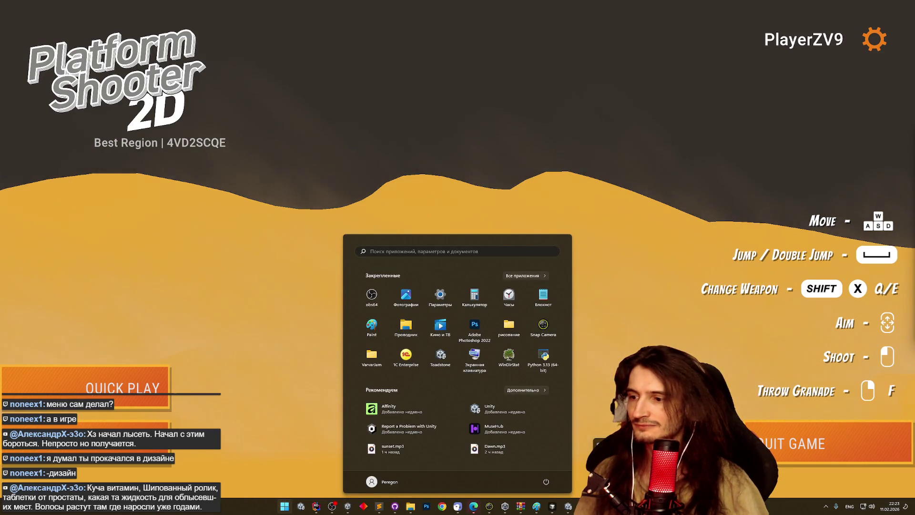
{"action": "key", "text": "super"}
{"action": "key", "text": "super"}
{"action": "key", "text": "super"}
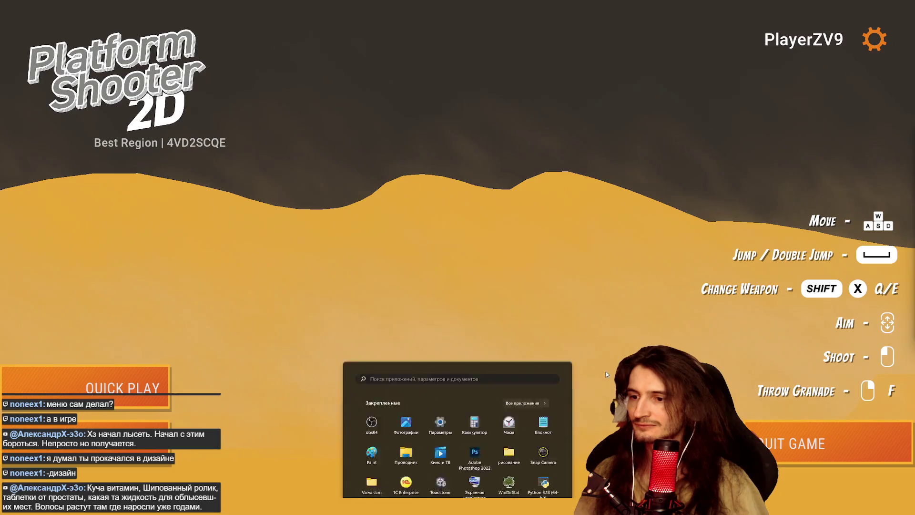
{"action": "key", "text": "alt+Tab"}
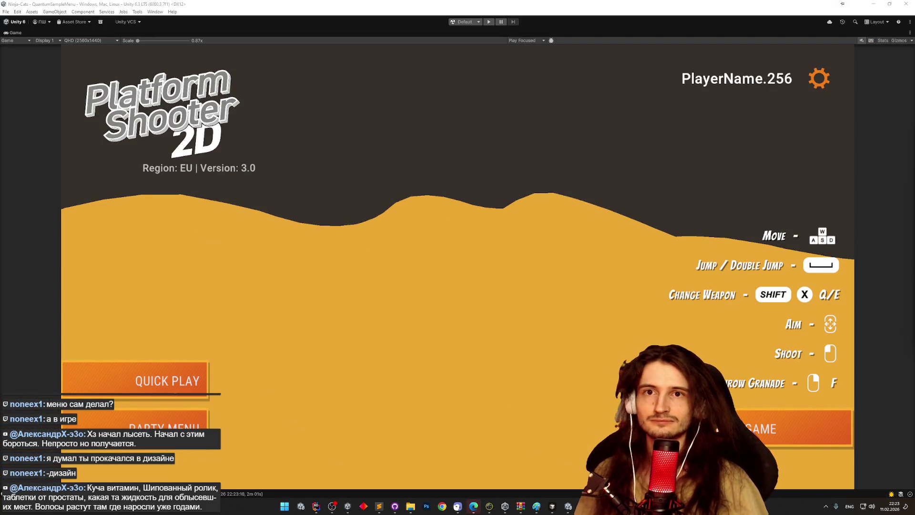
Enter Play mode, close the Player 2 window and position the Ninja Cats build window
{"action": "key", "text": "alt+Tab"}
{"action": "key", "text": "alt+Tab"}
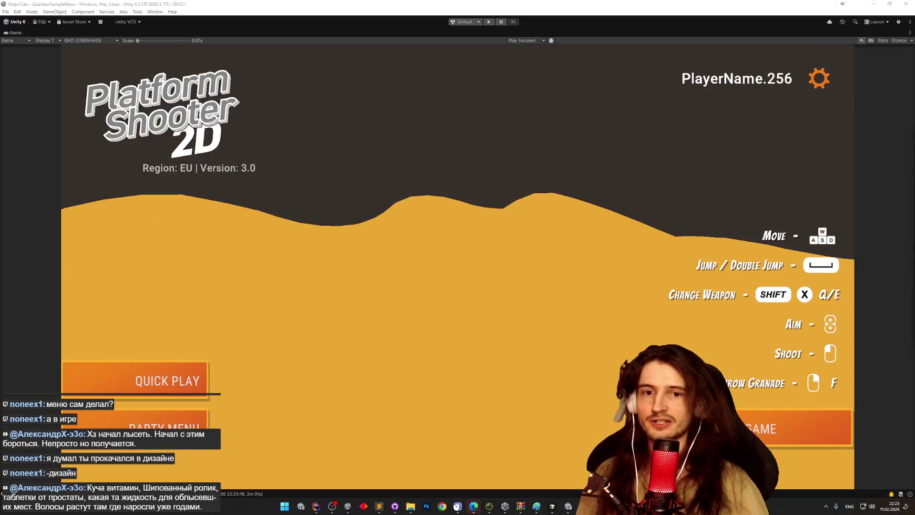
{"action": "left_click", "coordinate": [489, 23]}
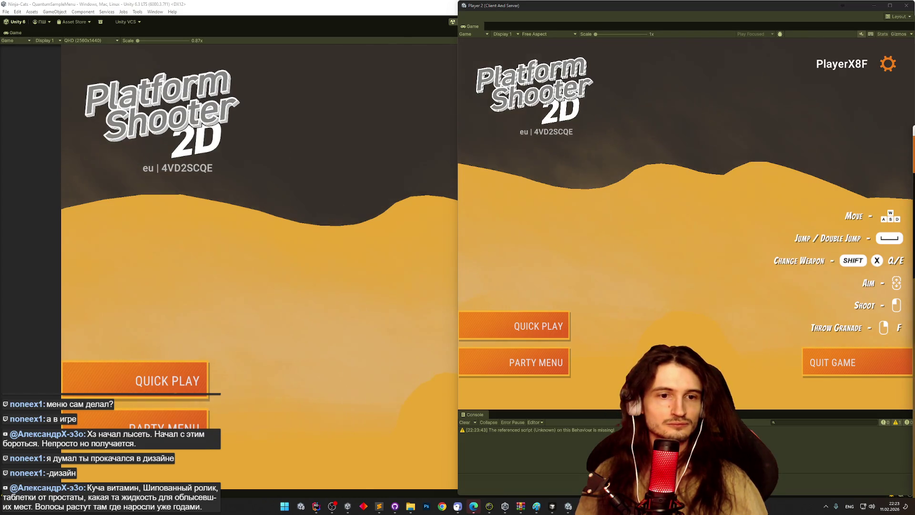
{"action": "mouse_move", "coordinate": [861, 225]}
{"action": "left_mouse_down"}
{"action": "mouse_move", "coordinate": [708, 178]}
{"action": "mouse_move", "coordinate": [618, 180]}
{"action": "left_mouse_up"}
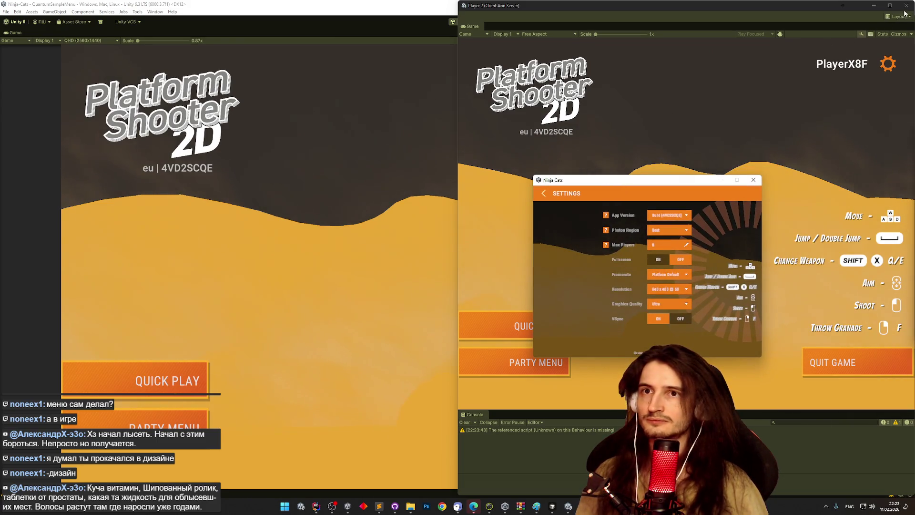
{"action": "left_click", "coordinate": [906, 5]}
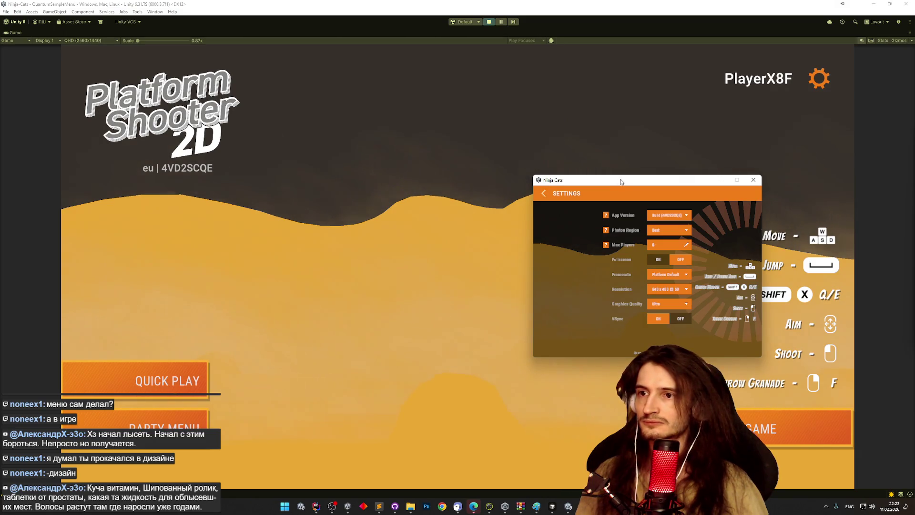
{"action": "left_click_drag", "start_coordinate": [622, 179], "coordinate": [641, 173]}
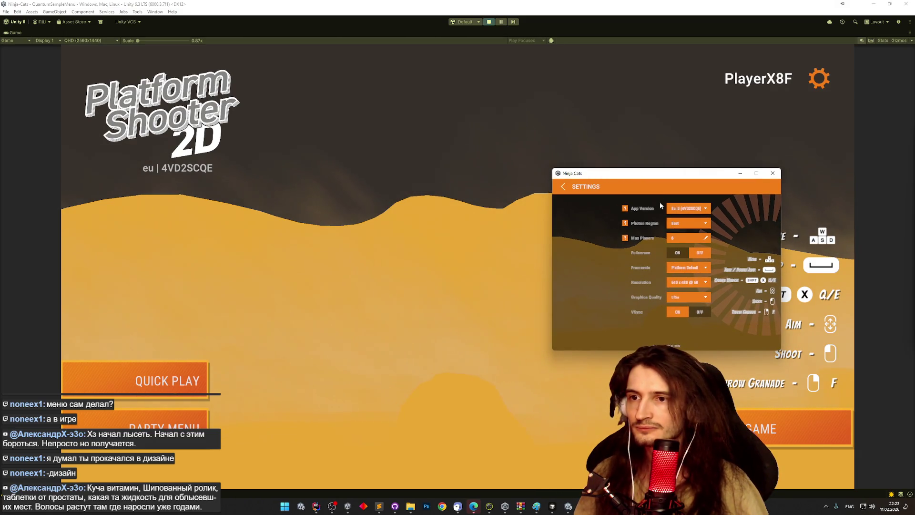
Return the build to its main menu and start Quick Play in the editor's Game view
{"action": "left_click", "coordinate": [563, 187]}
{"action": "left_click", "coordinate": [768, 191]}
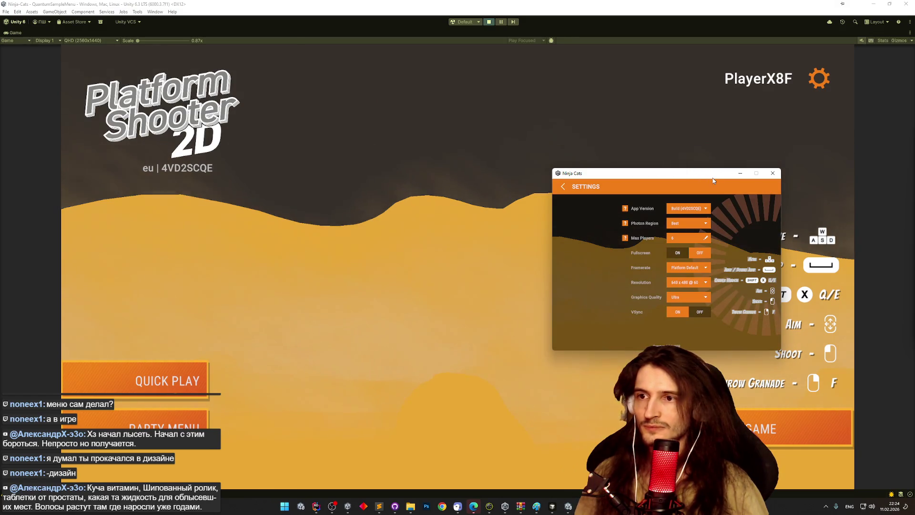
{"action": "left_click", "coordinate": [562, 186]}
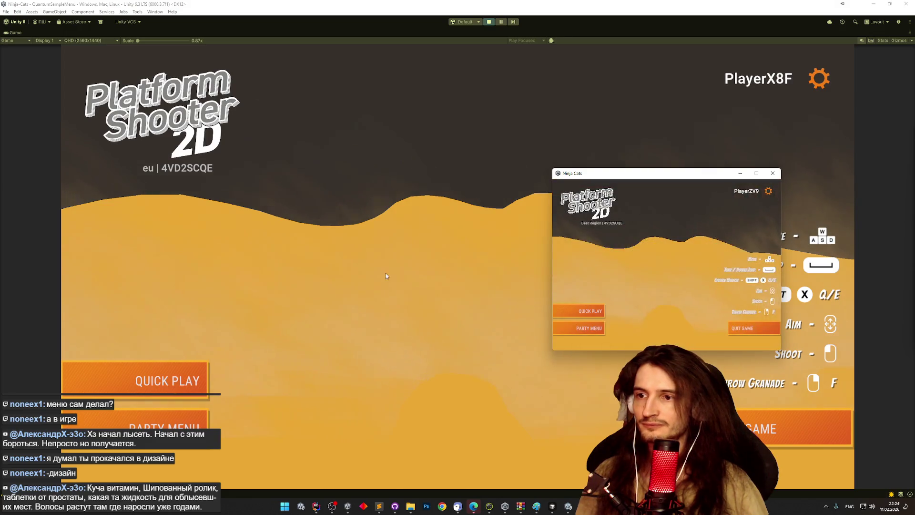
{"action": "left_click", "coordinate": [224, 373]}
{"action": "key", "text": "alt+Tab"}
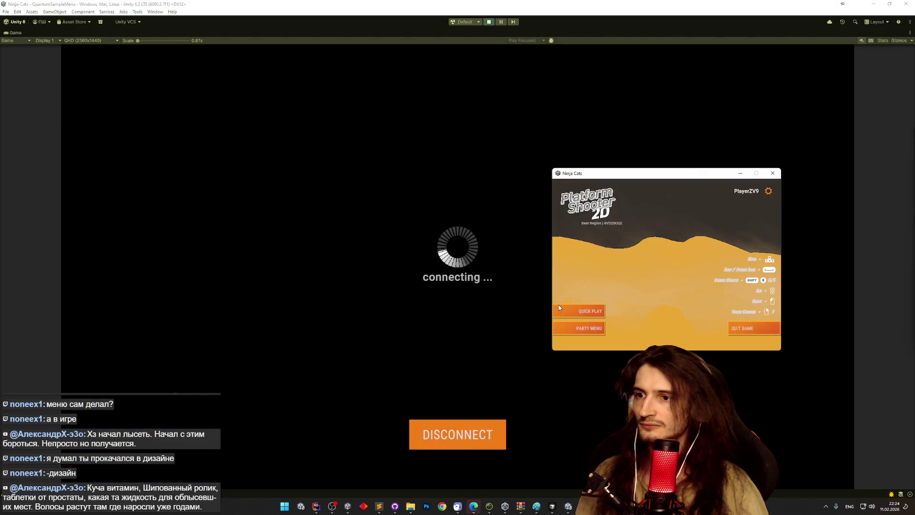
Set the build's Photon Region to eu in its Settings
{"action": "left_click", "coordinate": [768, 191]}
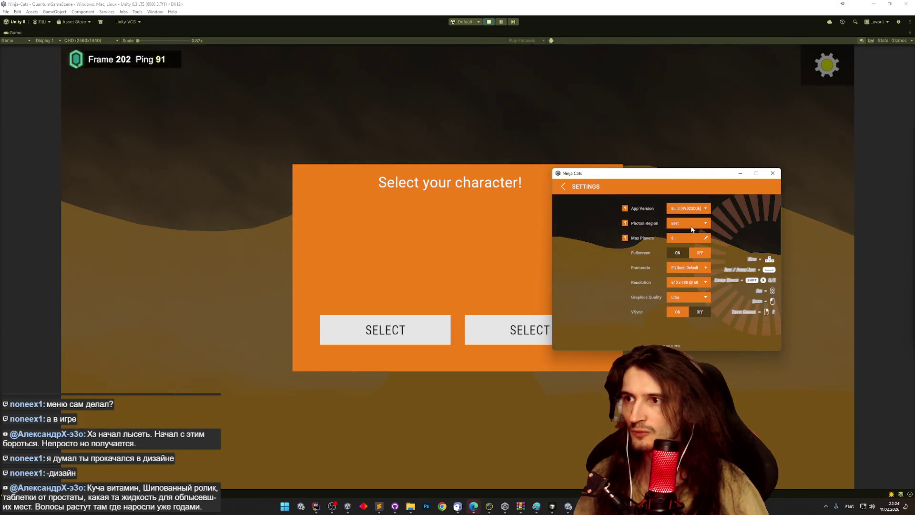
{"action": "left_click", "coordinate": [705, 269]}
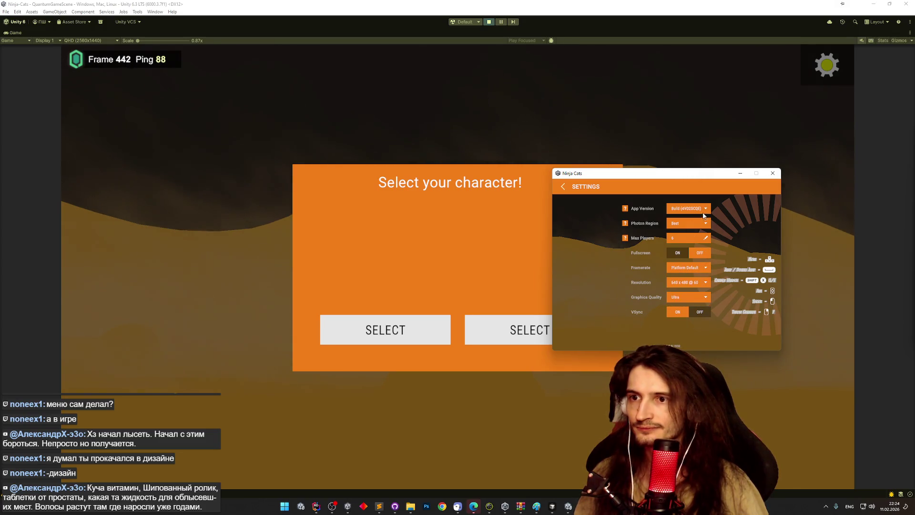
{"action": "left_click", "coordinate": [705, 223]}
{"action": "left_click", "coordinate": [683, 263]}
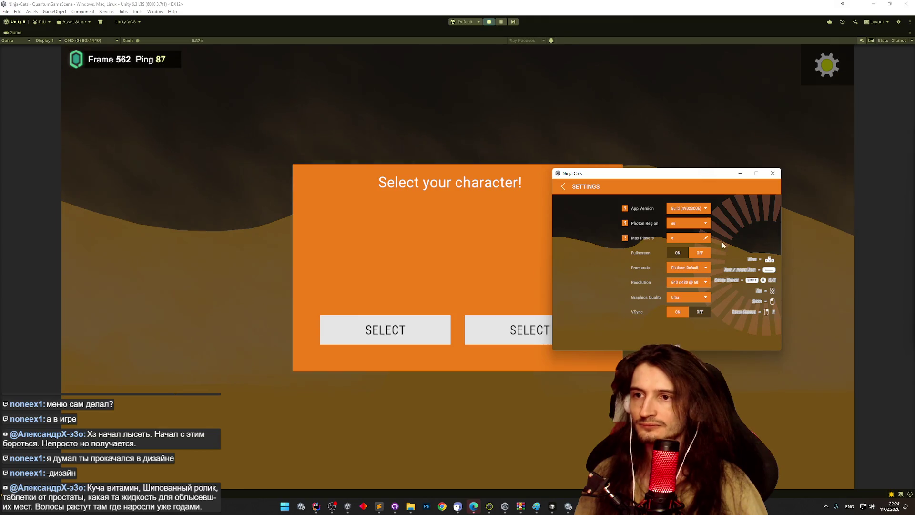
Start Quick Play from the build and select a character for the editor's player
{"action": "left_click", "coordinate": [561, 187]}
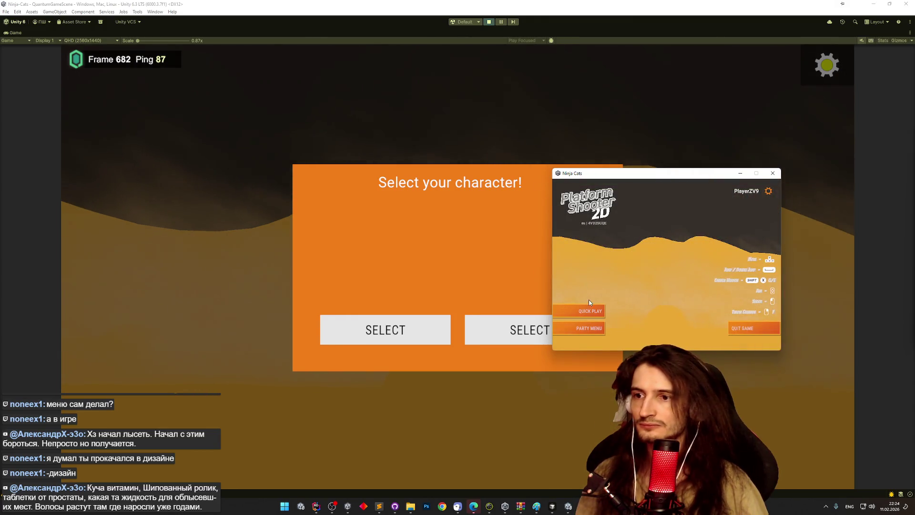
{"action": "left_click", "coordinate": [580, 310]}
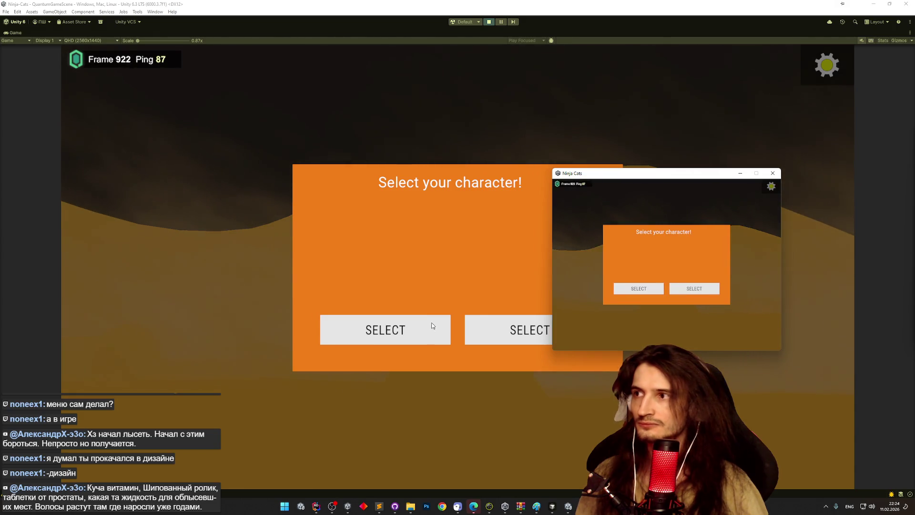
{"action": "left_click", "coordinate": [434, 326]}
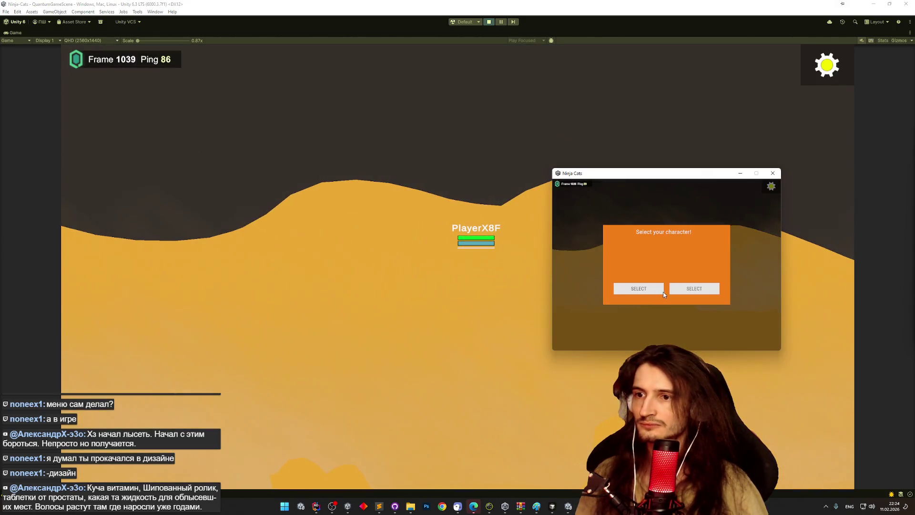
Select the build's character and run it left and right across the dunes
{"action": "left_click", "coordinate": [660, 290]}
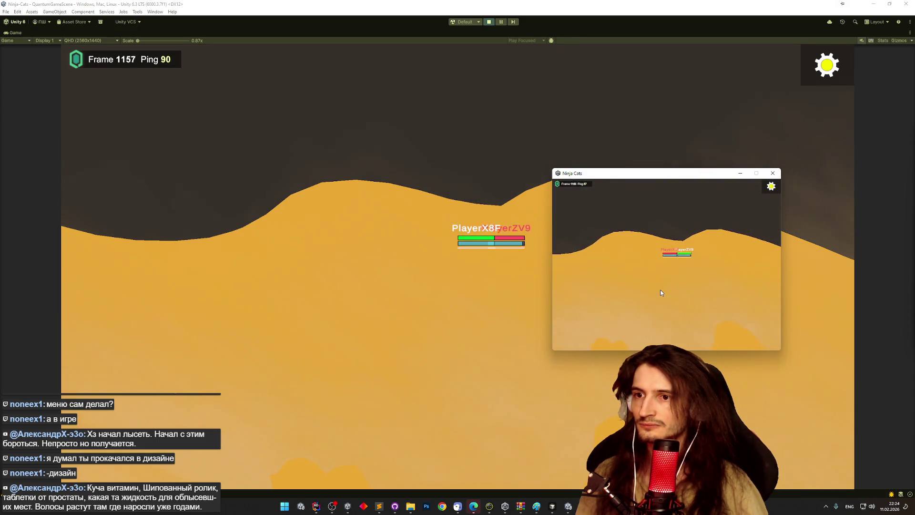
{"action": "key", "text": "a"}
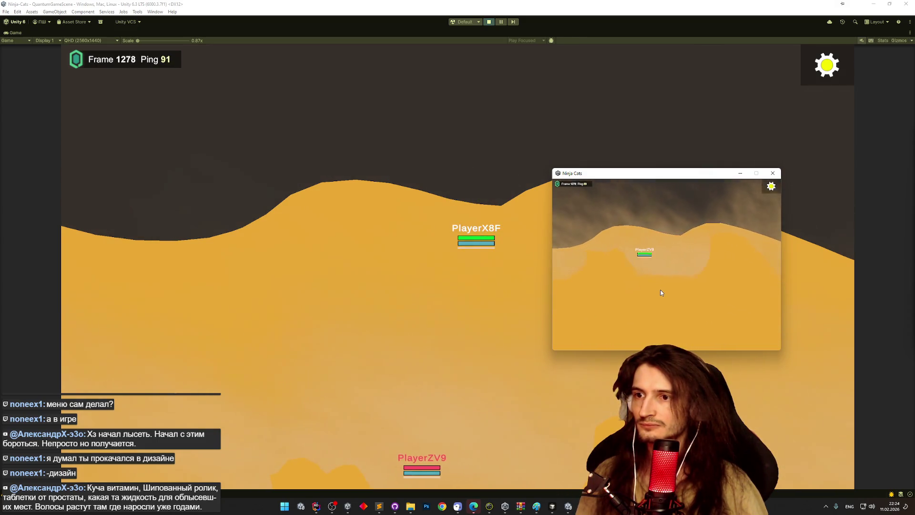
{"action": "key", "text": "d"}
{"action": "key", "text": "a"}
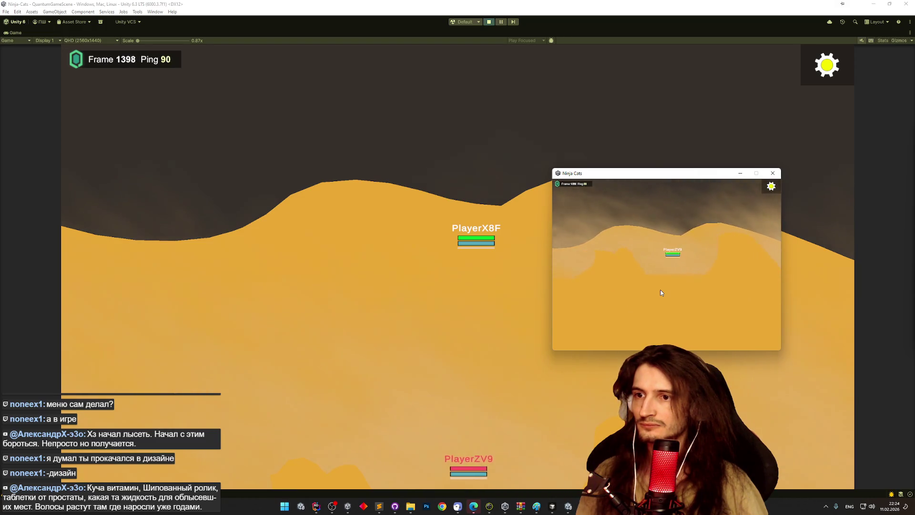
{"action": "key", "text": "d"}
{"action": "key", "text": "a"}
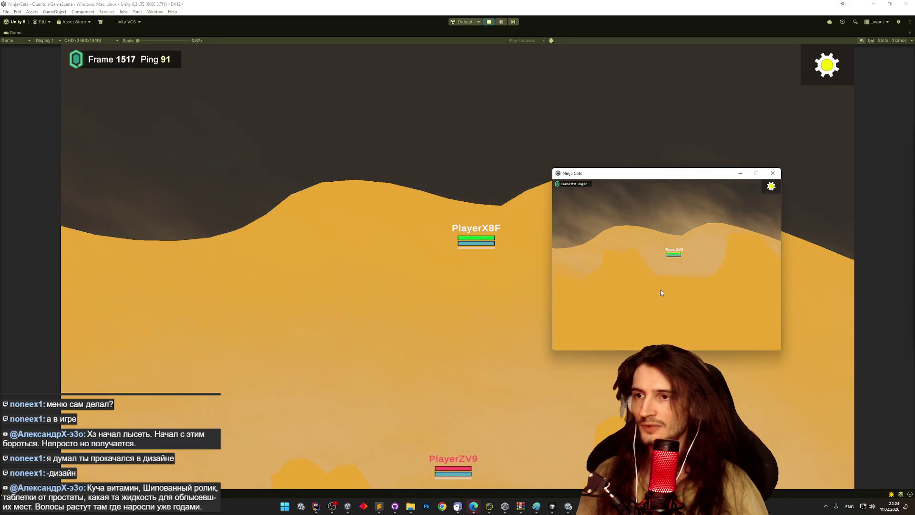
{"action": "key", "text": "d"}
Jump the build's player up the dunes, then view the Session panel showing 2 connected players
{"action": "key", "text": "space"}
{"action": "key", "text": "a"}
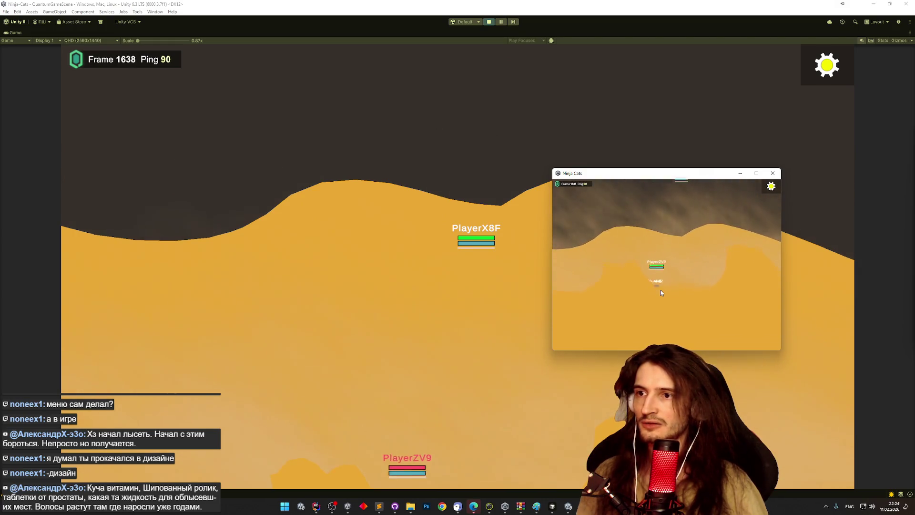
{"action": "key", "text": "d"}
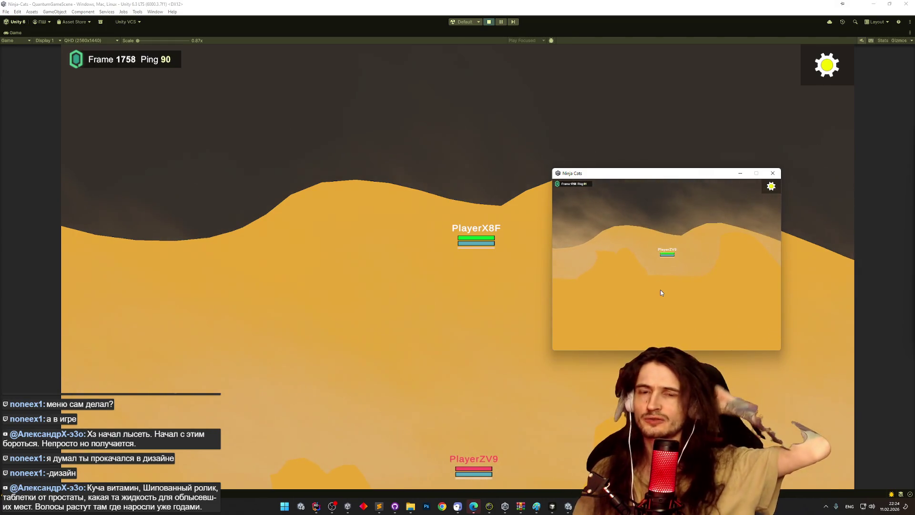
{"action": "key", "text": "a"}
{"action": "key", "text": "d"}
{"action": "key", "text": "d"}
{"action": "key", "text": "space"}
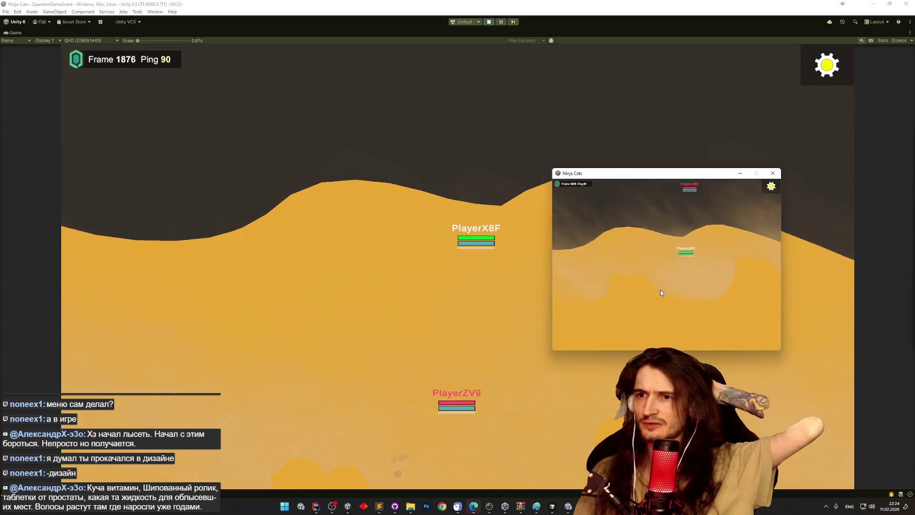
{"action": "key", "text": "space"}
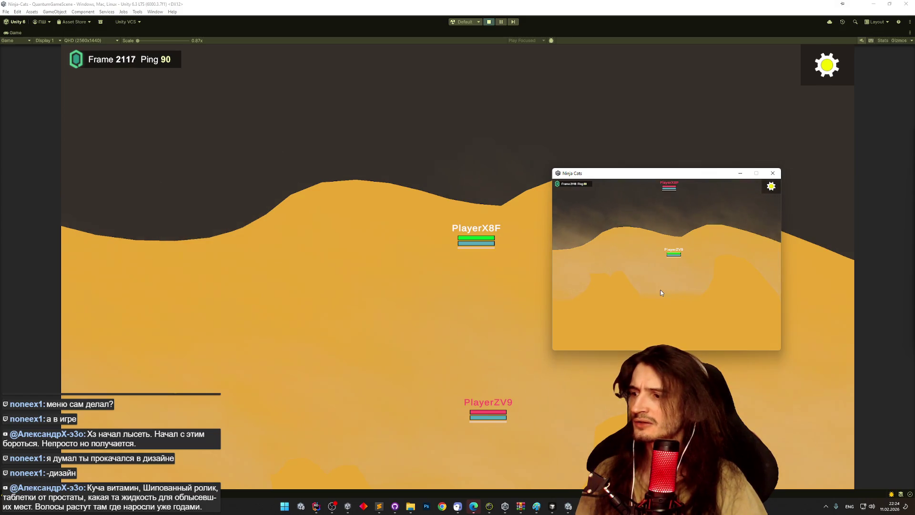
{"action": "key", "text": "d"}
{"action": "key", "text": "space"}
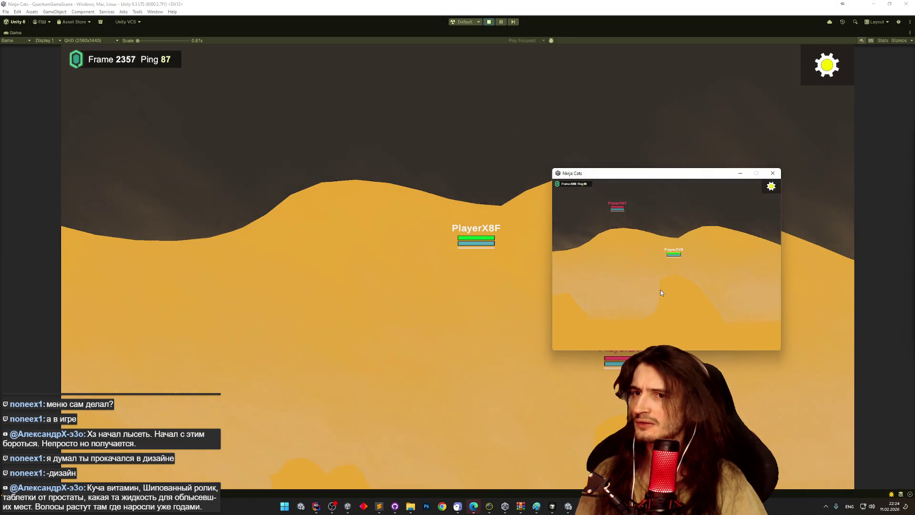
{"action": "left_click", "coordinate": [771, 186]}
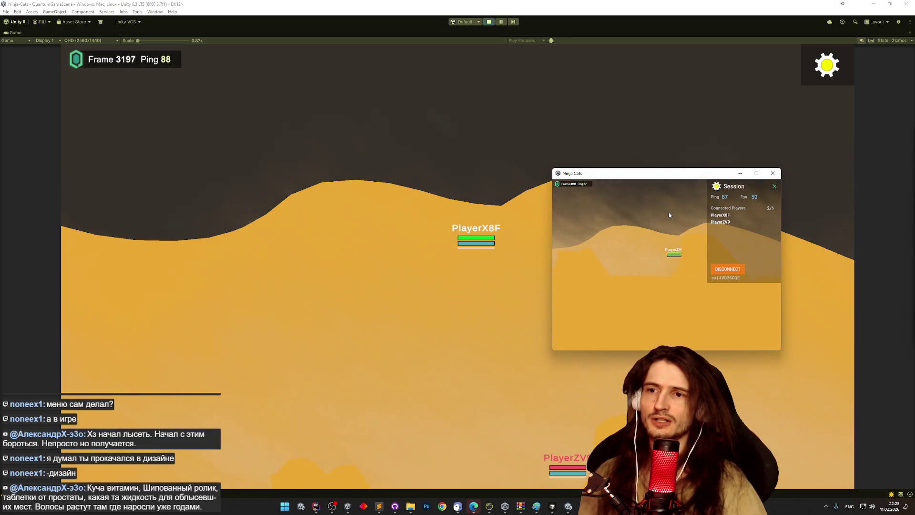
Disconnect the build, change its Photon Region from eu to Best, and return to main menu
{"action": "left_click", "coordinate": [726, 269]}
{"action": "left_click", "coordinate": [772, 191]}
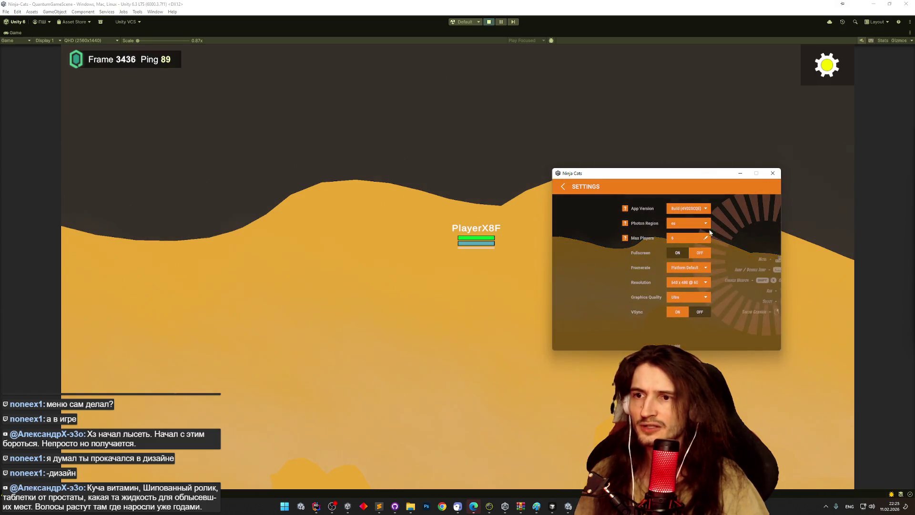
{"action": "left_click", "coordinate": [688, 223]}
{"action": "left_click", "coordinate": [690, 236]}
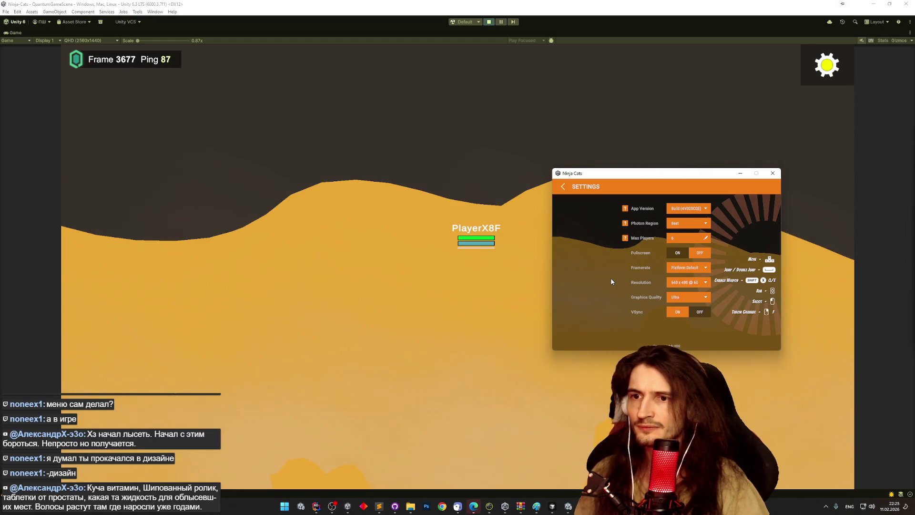
{"action": "left_click", "coordinate": [563, 187]}
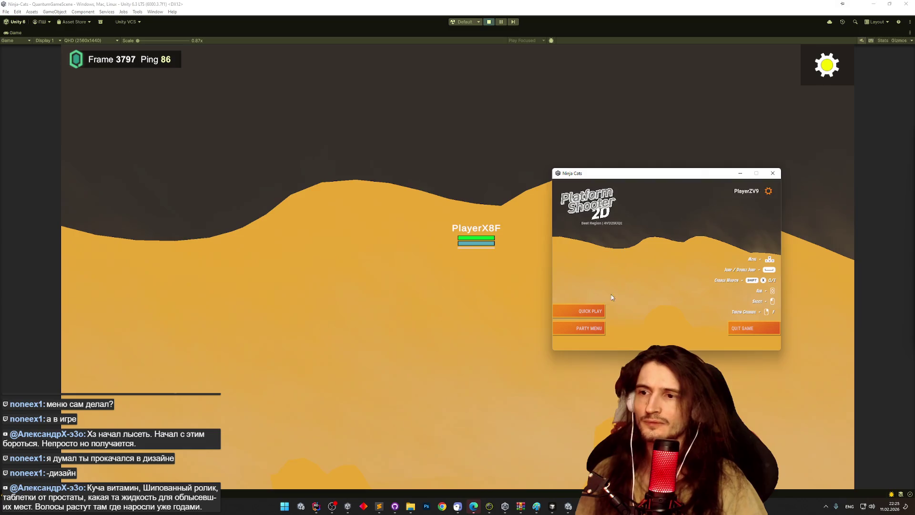
Quick Play from the Ninja Cats build, select a character, then close the build and stop Play mode
{"action": "left_click", "coordinate": [582, 310]}
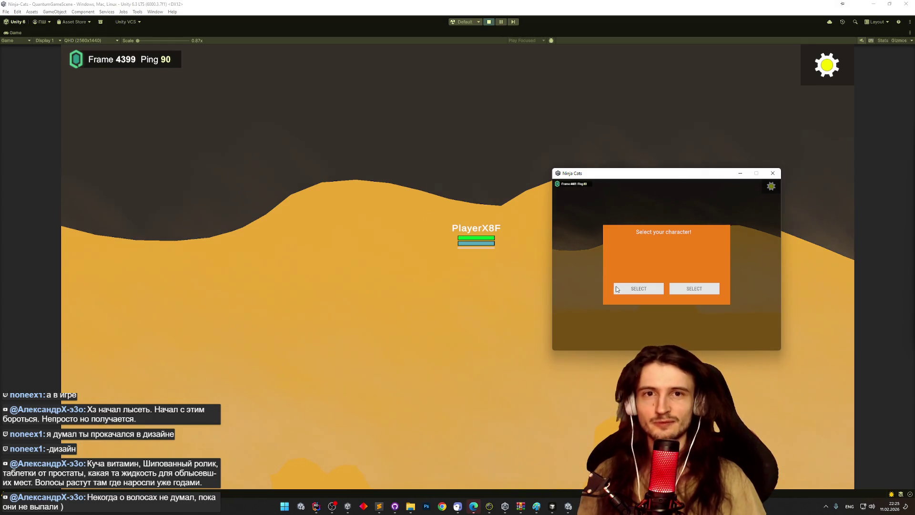
{"action": "left_click", "coordinate": [626, 289]}
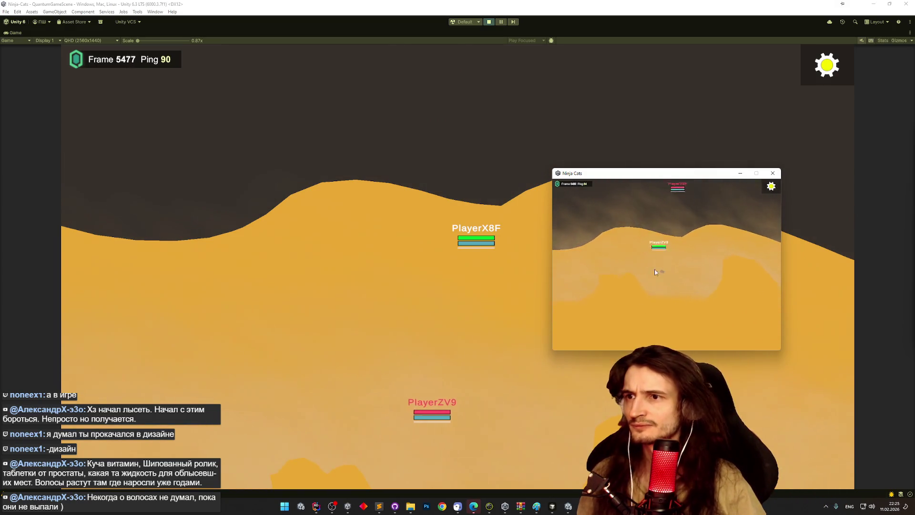
{"action": "left_click", "coordinate": [773, 176]}
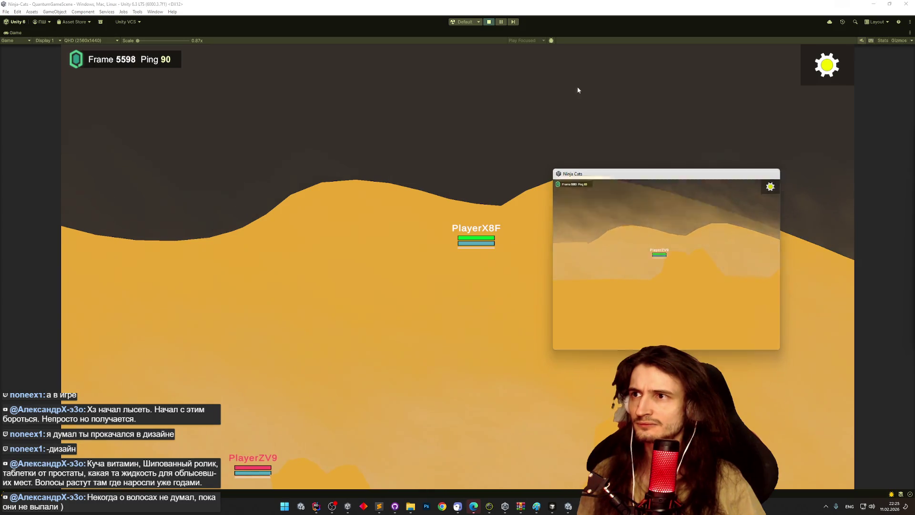
{"action": "left_click", "coordinate": [488, 22]}
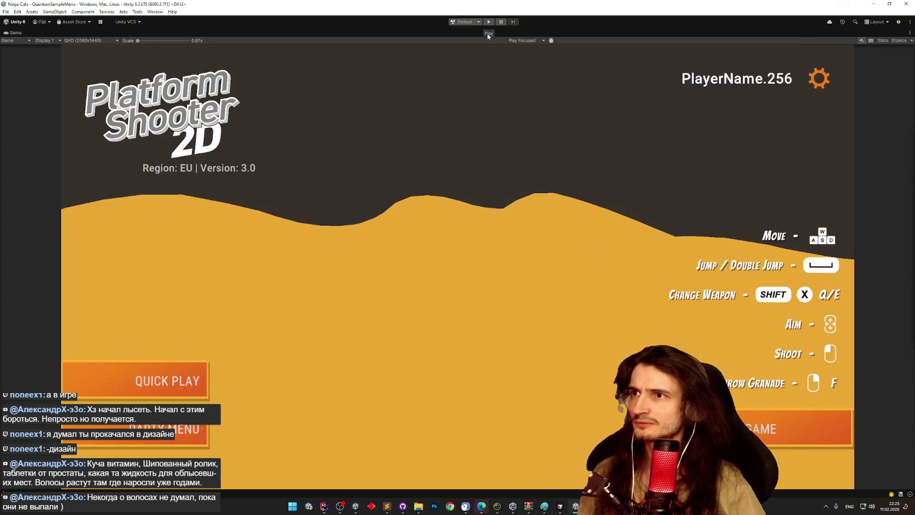
{"action": "left_click", "coordinate": [560, 506]}
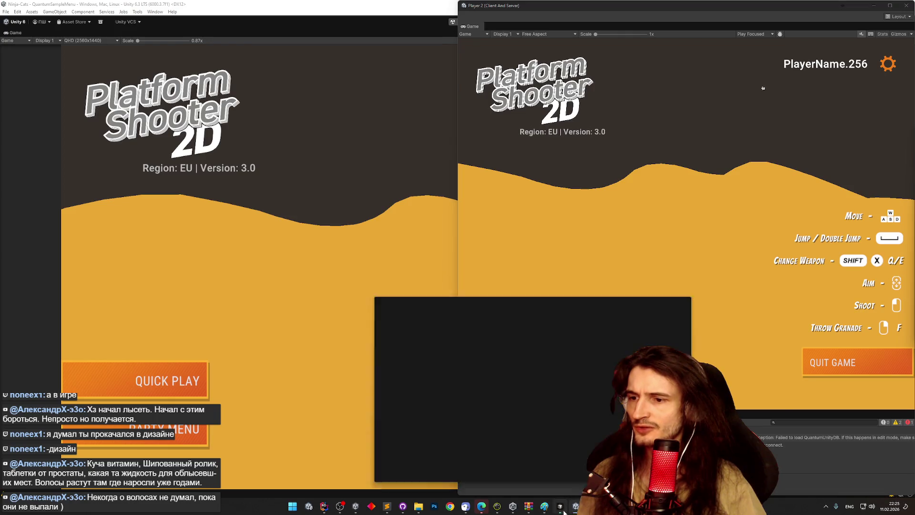
Type a Russian note in Cursor's agent chat comparing Quantum's ~90 ping with Fusion's 50, then open Chrome
{"action": "key", "text": "alt+shift"}
{"action": "type", "text": "в"}
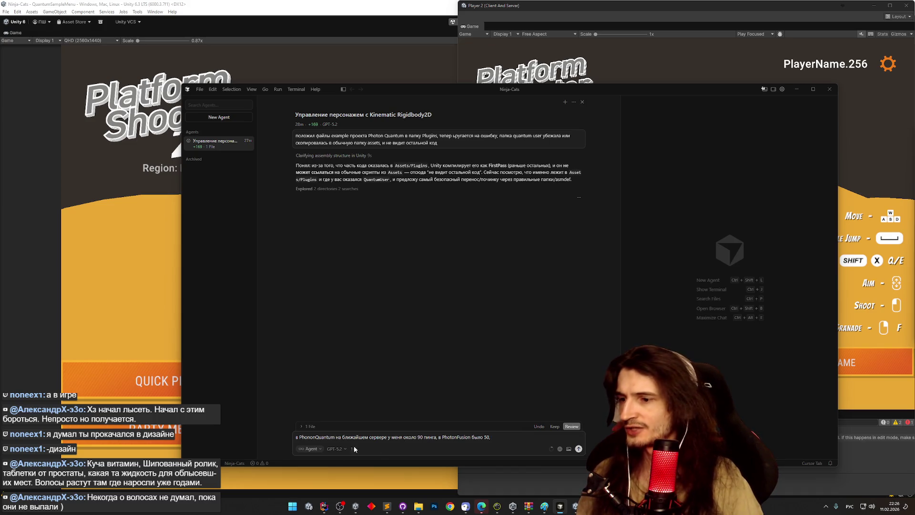
{"action": "left_click", "coordinate": [419, 506]}
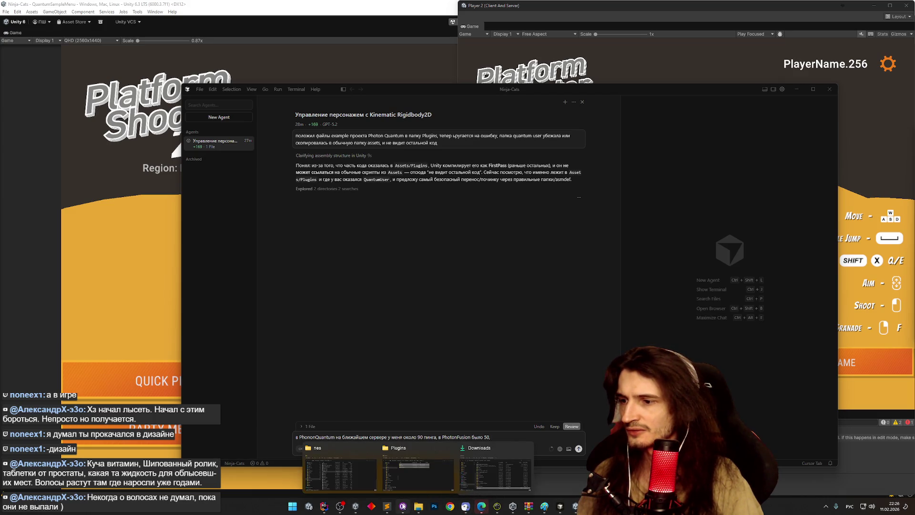
{"action": "left_click", "coordinate": [449, 506]}
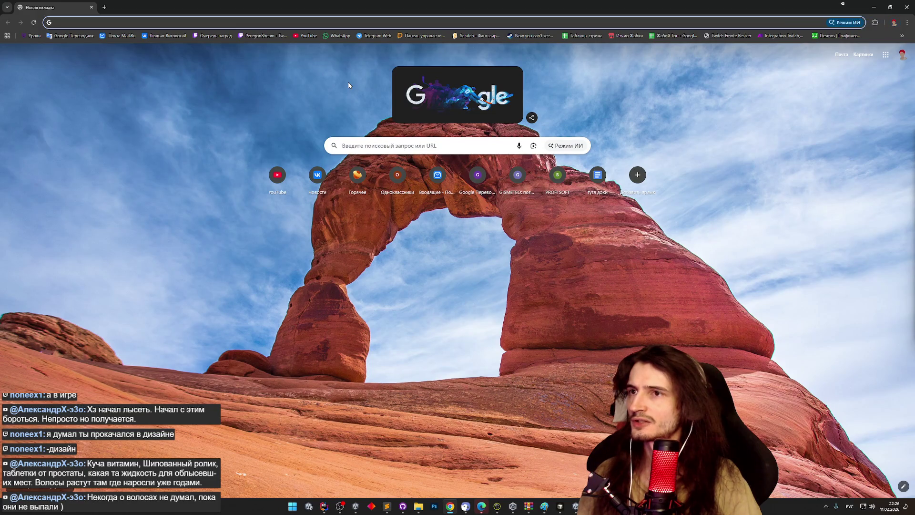
Browse the itch.io dashboard, viewing the Toad's tongue project's edit and public pages
{"action": "left_click", "coordinate": [630, 36]}
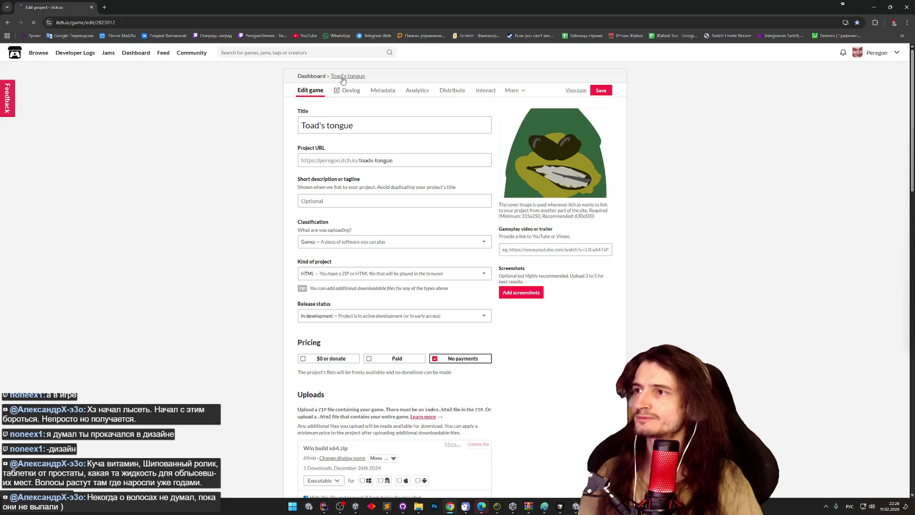
{"action": "left_click", "coordinate": [339, 76]}
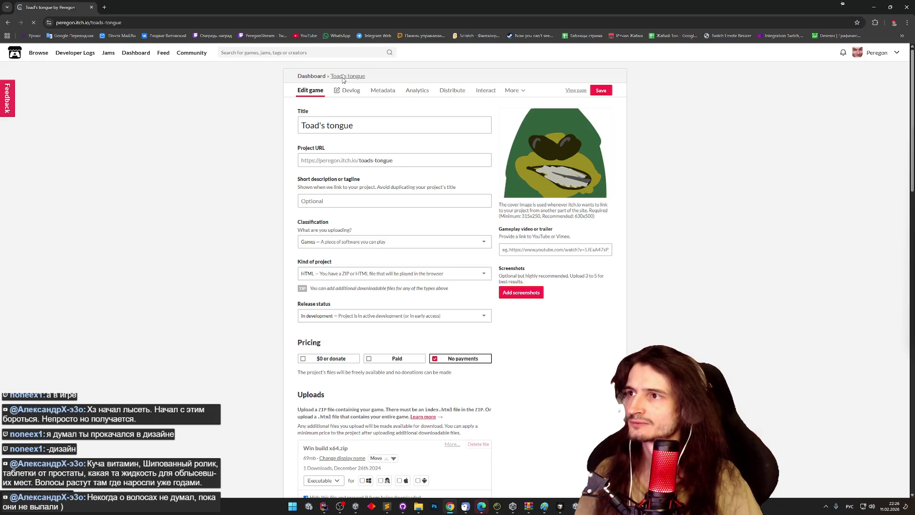
{"action": "left_click", "coordinate": [8, 23]}
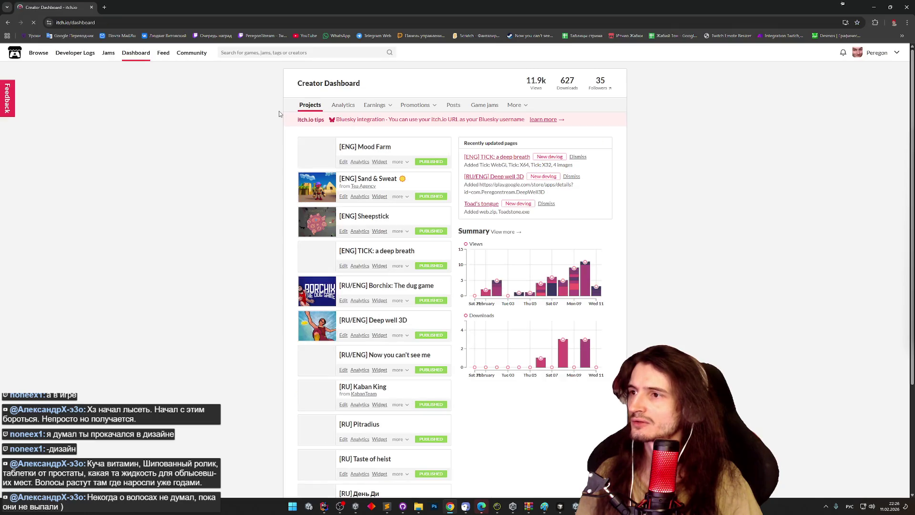
{"action": "scroll", "coordinate": [355, 189], "scroll_direction": "down", "scroll_amount": 3}
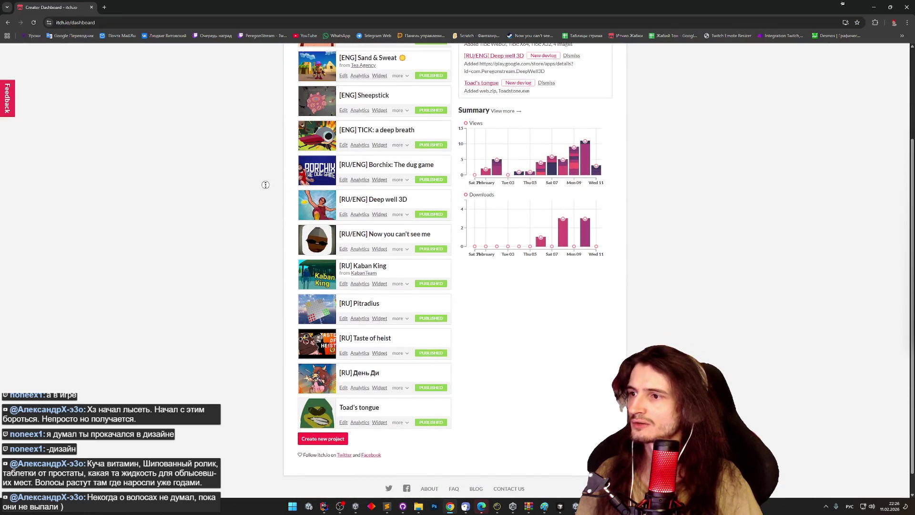
{"action": "scroll", "coordinate": [266, 182], "scroll_direction": "down", "scroll_amount": 1}
{"action": "scroll", "coordinate": [265, 158], "scroll_direction": "up", "scroll_amount": 3}
{"action": "scroll", "coordinate": [265, 158], "scroll_direction": "down", "scroll_amount": 1}
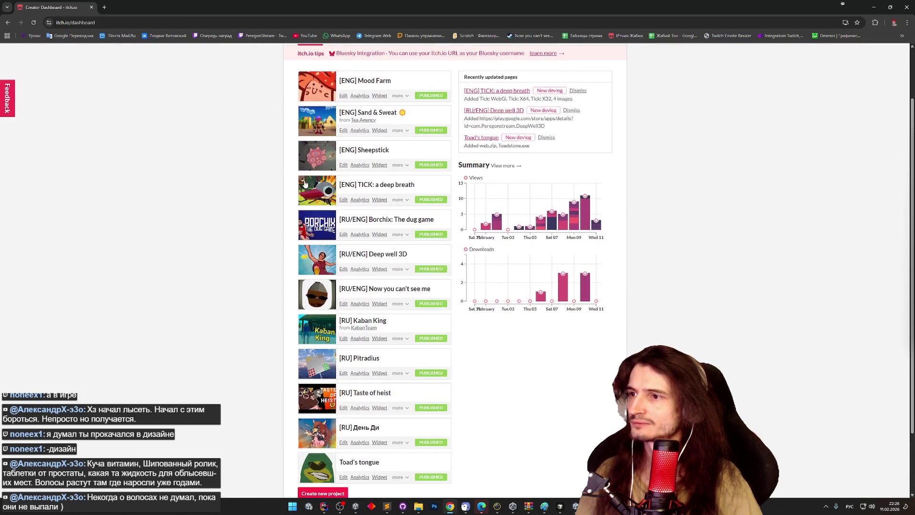
Download Borchix the Dug game.rar from its itch.io page and open it from Chrome's downloads
{"action": "left_click", "coordinate": [393, 221]}
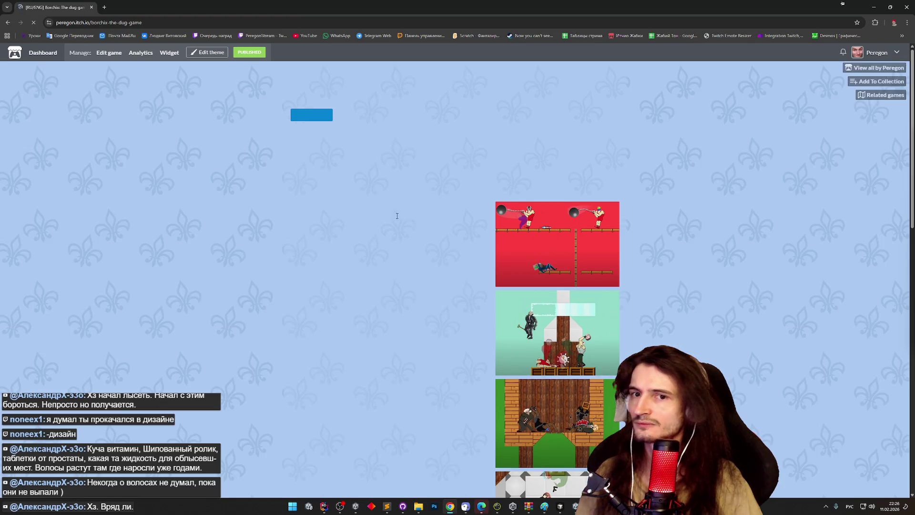
{"action": "scroll", "coordinate": [694, 287], "scroll_direction": "down", "scroll_amount": 10}
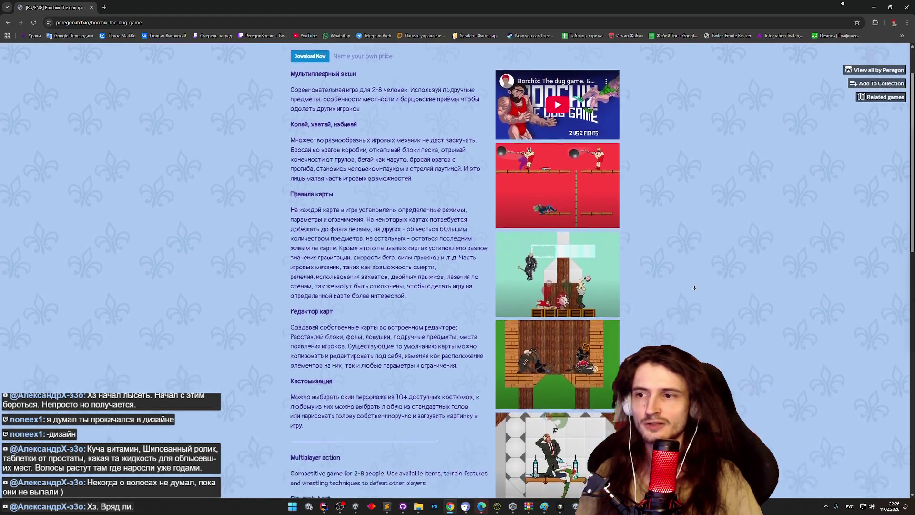
{"action": "scroll", "coordinate": [689, 316], "scroll_direction": "down", "scroll_amount": 3}
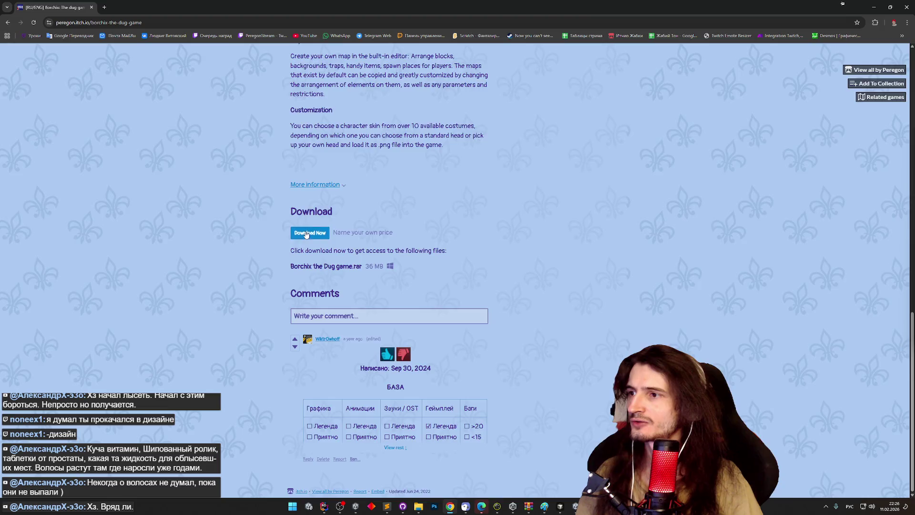
{"action": "left_click", "coordinate": [307, 233]}
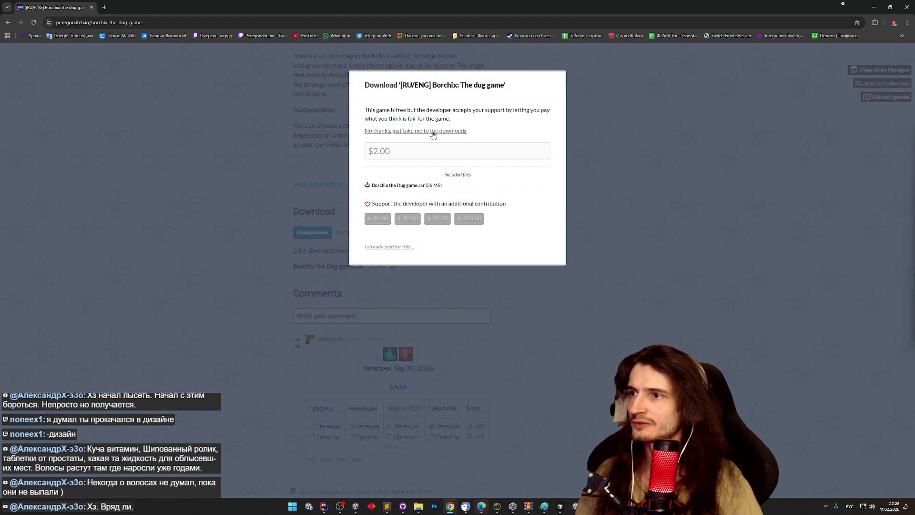
{"action": "left_click", "coordinate": [460, 131]}
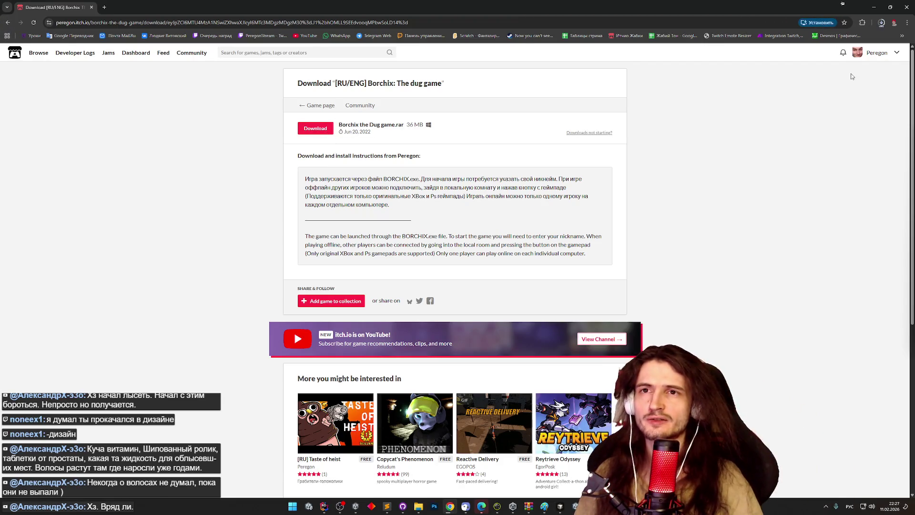
{"action": "left_click", "coordinate": [880, 24]}
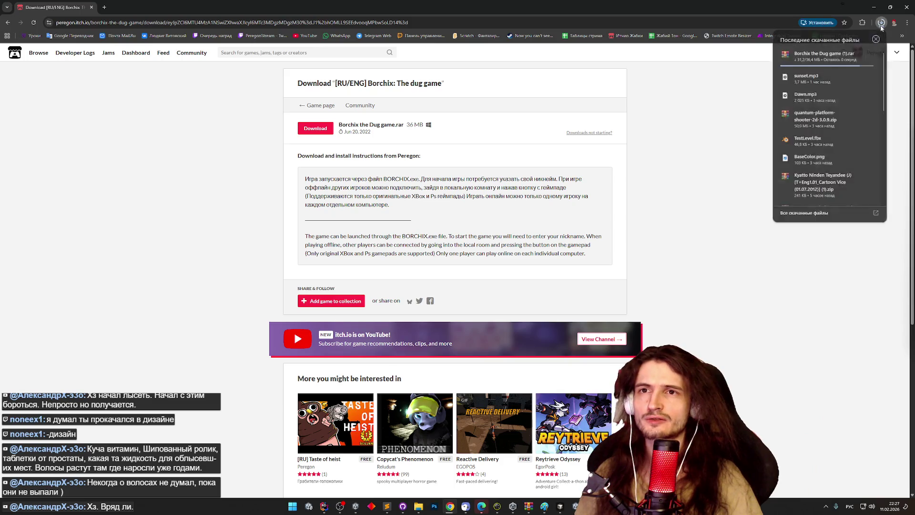
{"action": "left_click", "coordinate": [818, 56]}
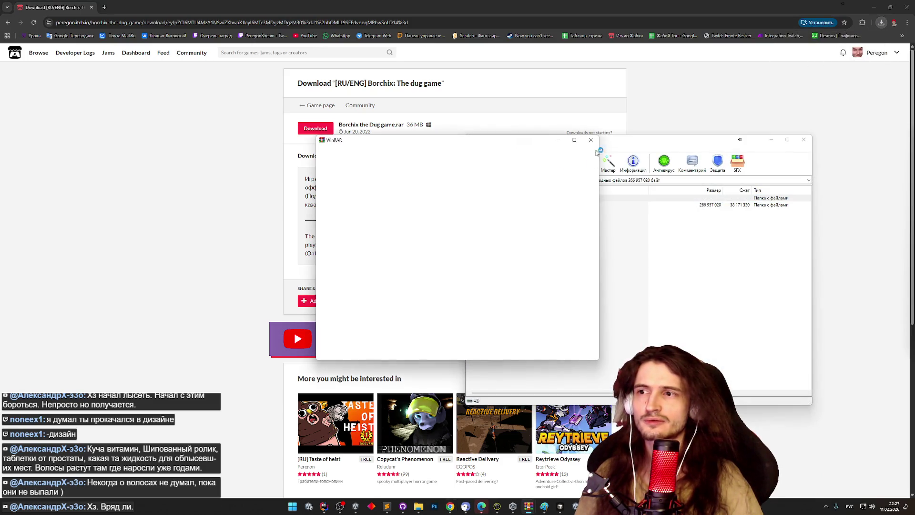
Open the borchix build folder in WinRAR and run BORCHIX.exe
{"action": "double_click", "coordinate": [514, 205]}
{"action": "double_click", "coordinate": [595, 218]}
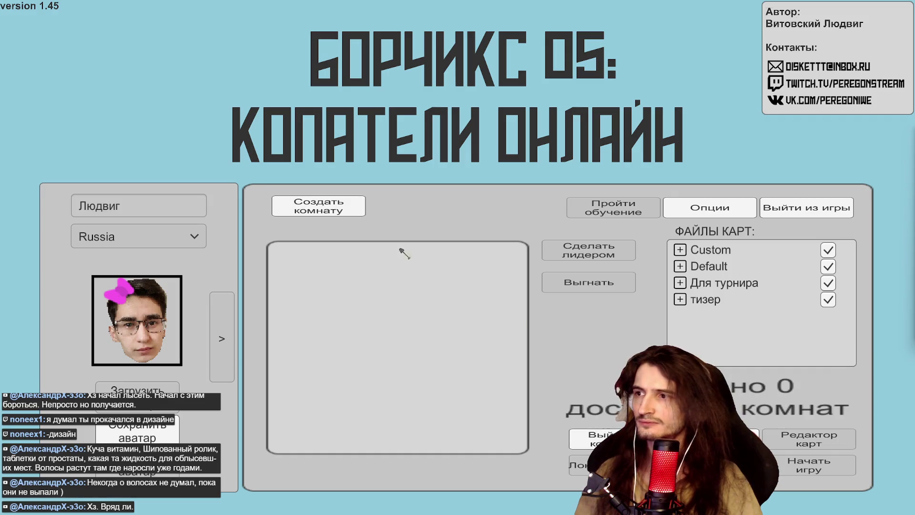
{"action": "left_click", "coordinate": [318, 205]}
{"action": "left_click", "coordinate": [480, 173]}
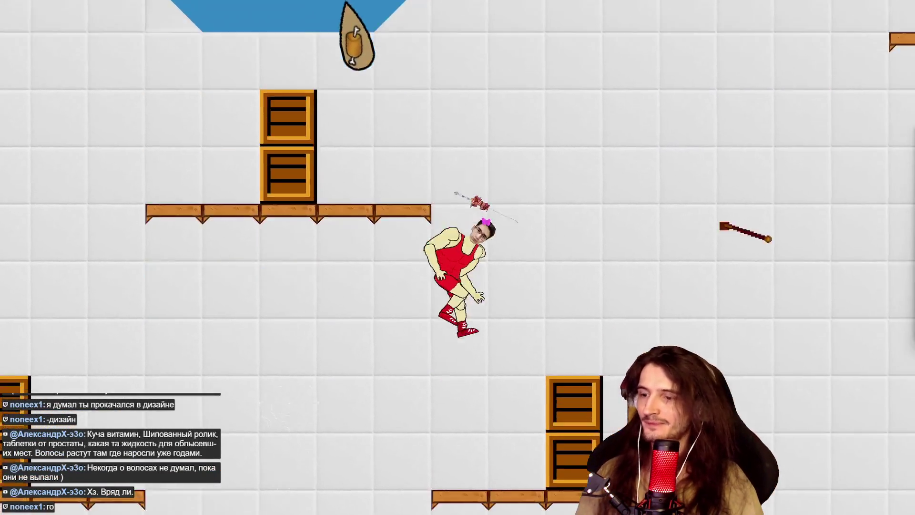
{"action": "key", "text": "Escape"}
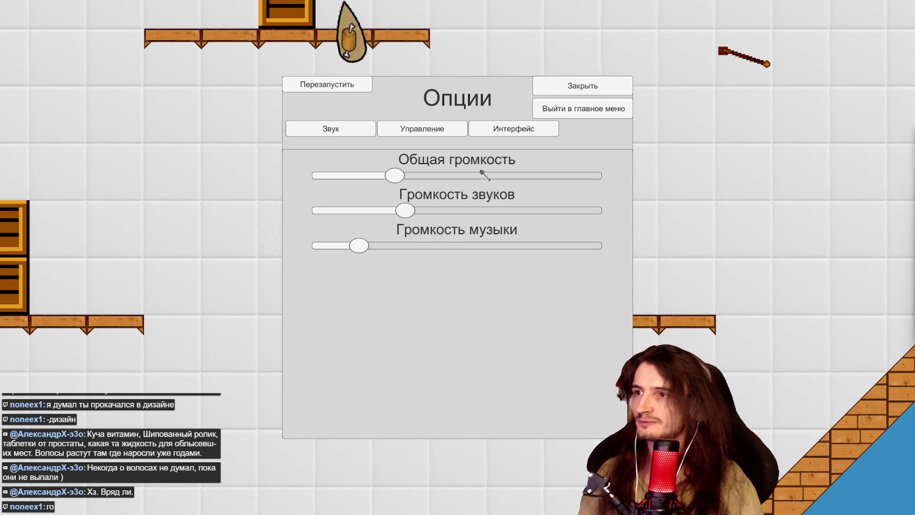
{"action": "left_click", "coordinate": [582, 165]}
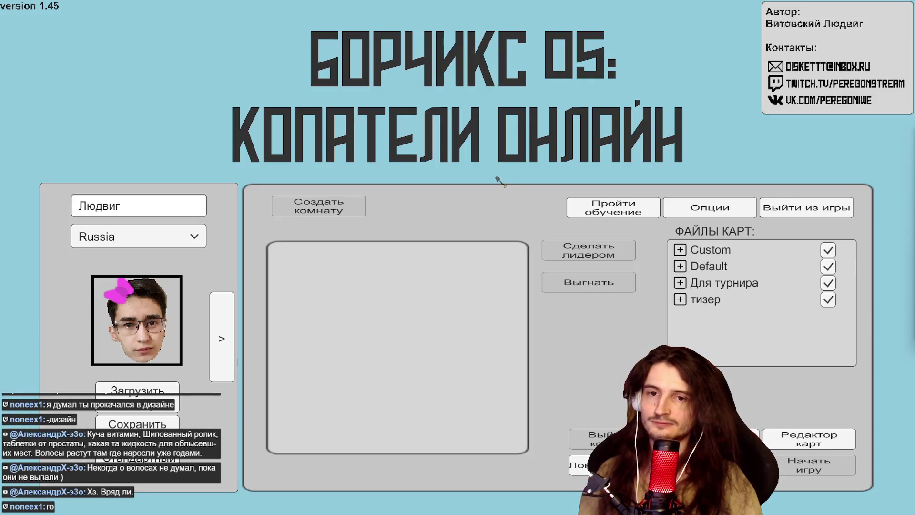
{"action": "key", "text": "super"}
Copy the itch.io download page URL from Chrome and return to Borchix
{"action": "left_click", "coordinate": [442, 506]}
{"action": "left_click", "coordinate": [187, 25]}
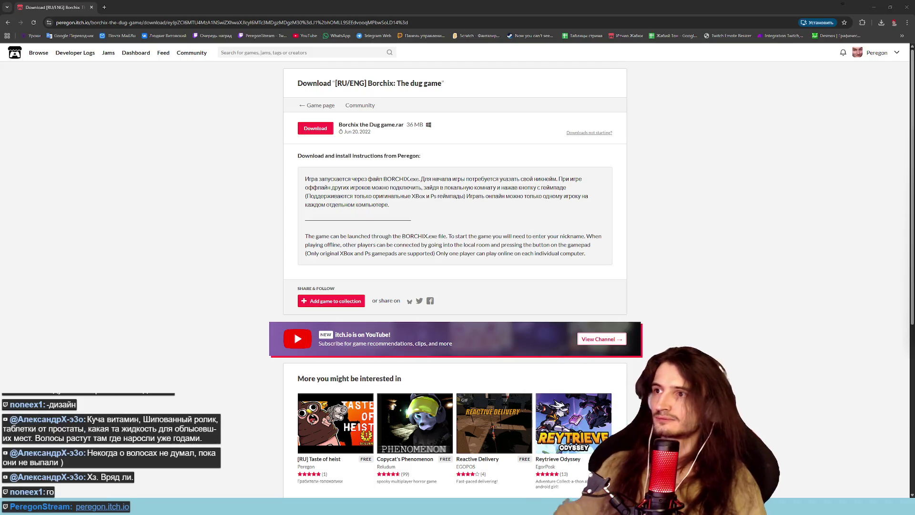
{"action": "key", "text": "alt+Tab"}
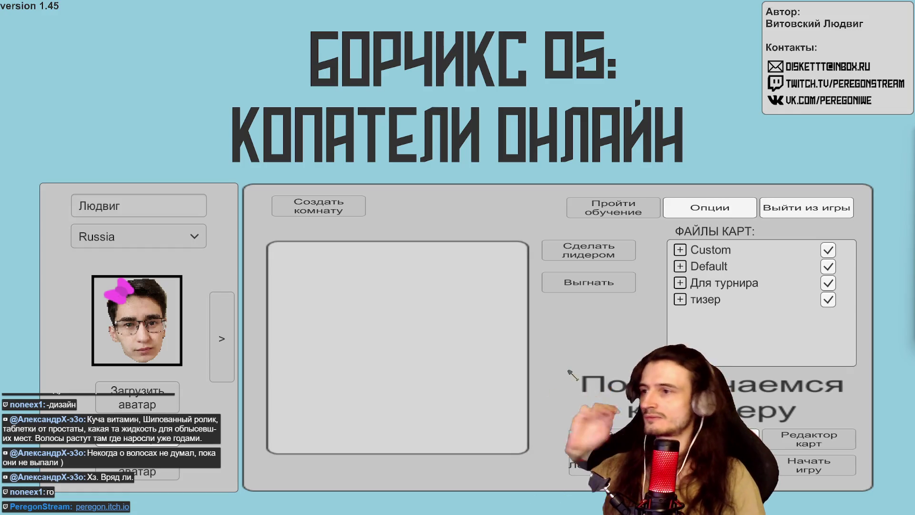
Create a new room via Создать комнату, then open the author's e-mail link and close the post.kz tab
{"action": "left_click", "coordinate": [333, 209]}
{"action": "left_click", "coordinate": [481, 170]}
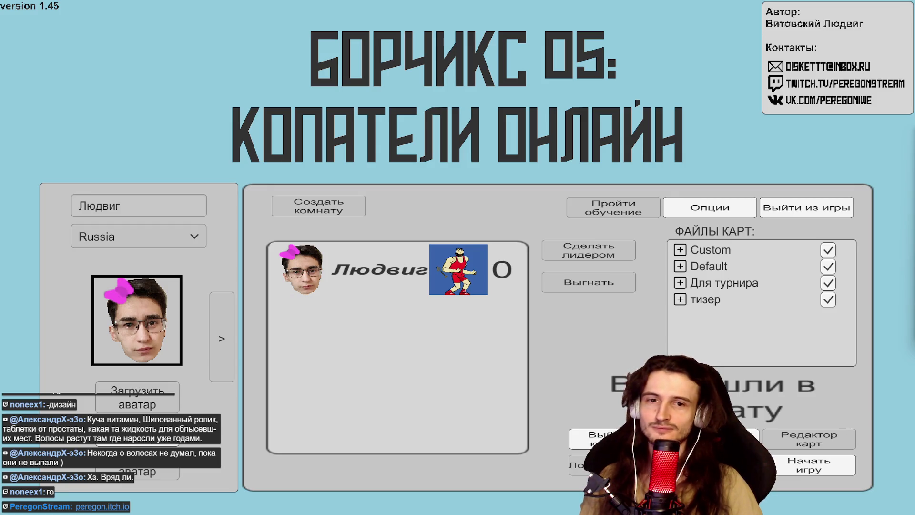
{"action": "left_click", "coordinate": [796, 65]}
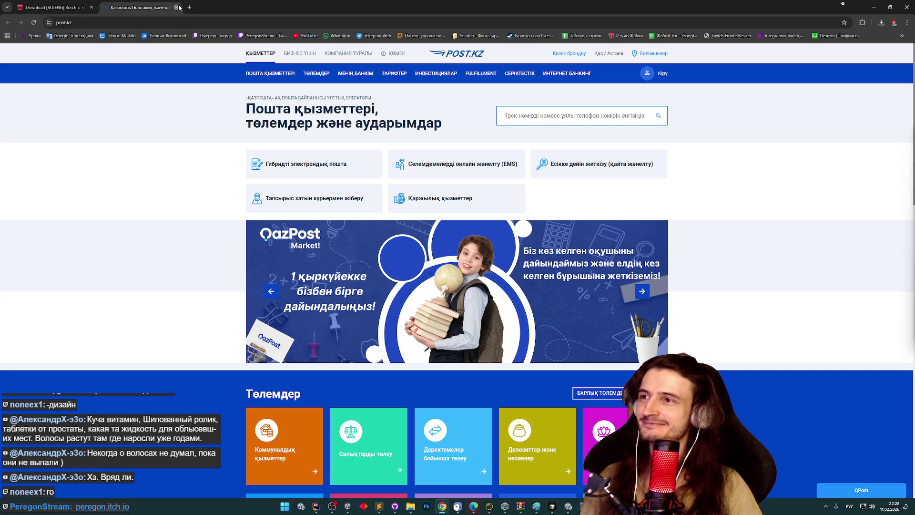
{"action": "left_click", "coordinate": [176, 7]}
Switch from Chrome back to the Borchix window with its one-player room lobby
{"action": "key", "text": "alt+Tab"}
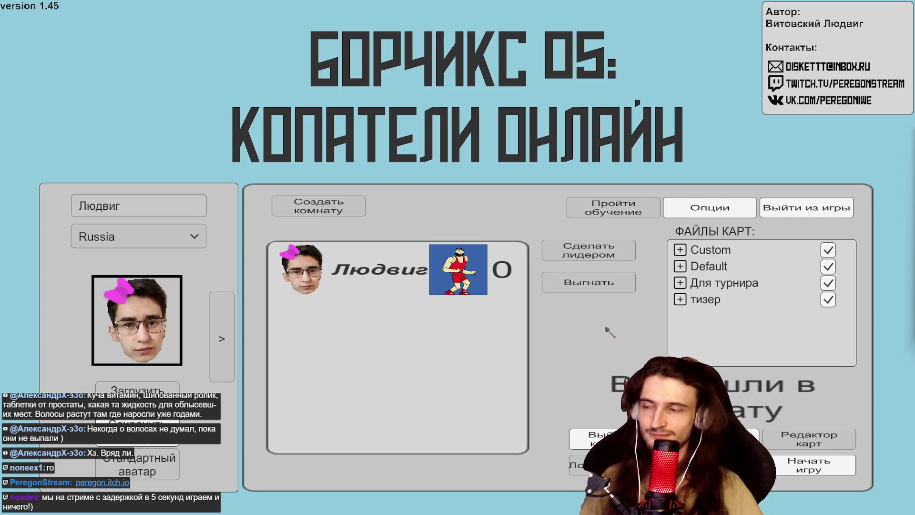
Scroll up in the Borchix lobby to the empty room list showing 0 available rooms
{"action": "scroll", "coordinate": [343, 388], "scroll_direction": "up", "scroll_amount": 3}
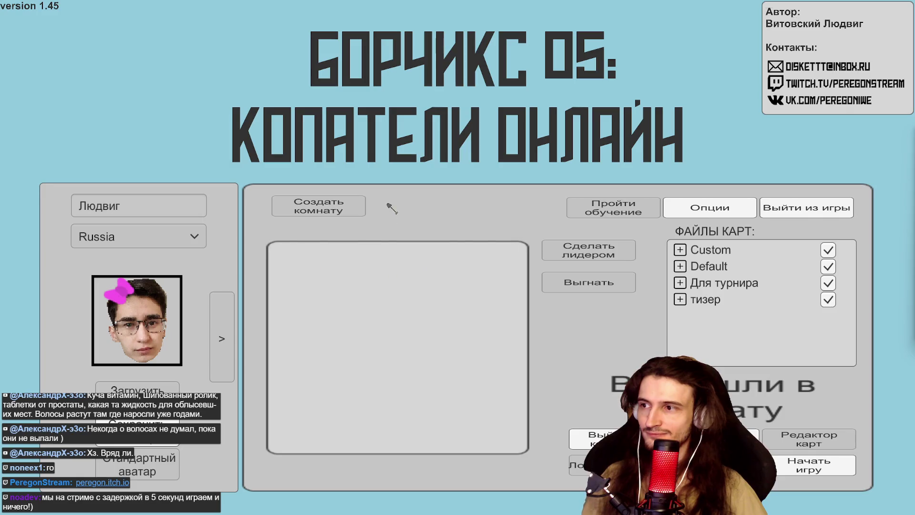
{"action": "scroll", "coordinate": [383, 338], "scroll_direction": "up", "scroll_amount": 2}
{"action": "scroll", "coordinate": [402, 305], "scroll_direction": "up", "scroll_amount": 2}
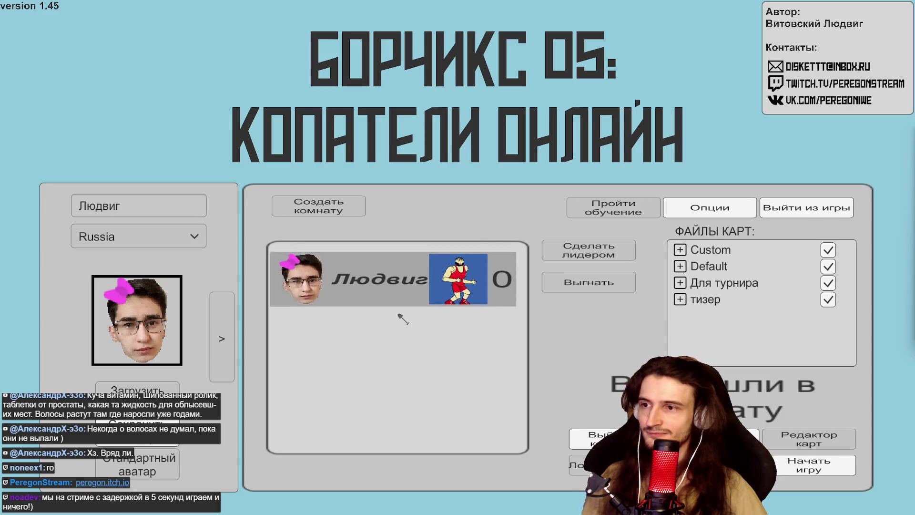
{"action": "scroll", "coordinate": [398, 342], "scroll_direction": "up", "scroll_amount": 2}
{"action": "scroll", "coordinate": [401, 384], "scroll_direction": "up", "scroll_amount": 1}
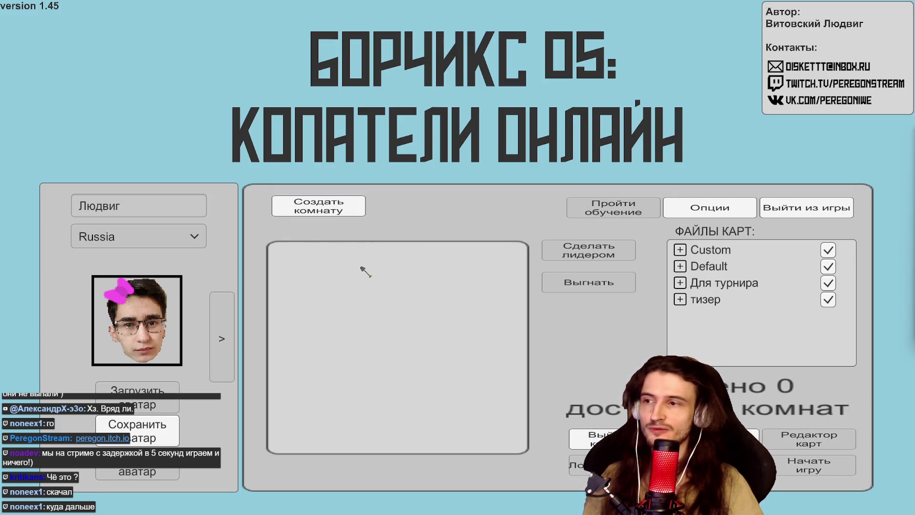
Create a room, leave it, reconnect on the Russia region, and create the room again
{"action": "left_click", "coordinate": [355, 215]}
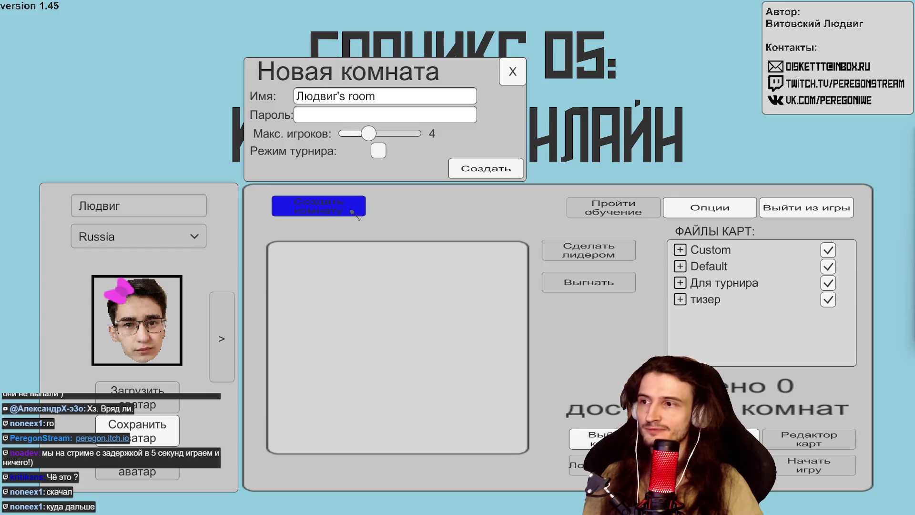
{"action": "left_click", "coordinate": [482, 175]}
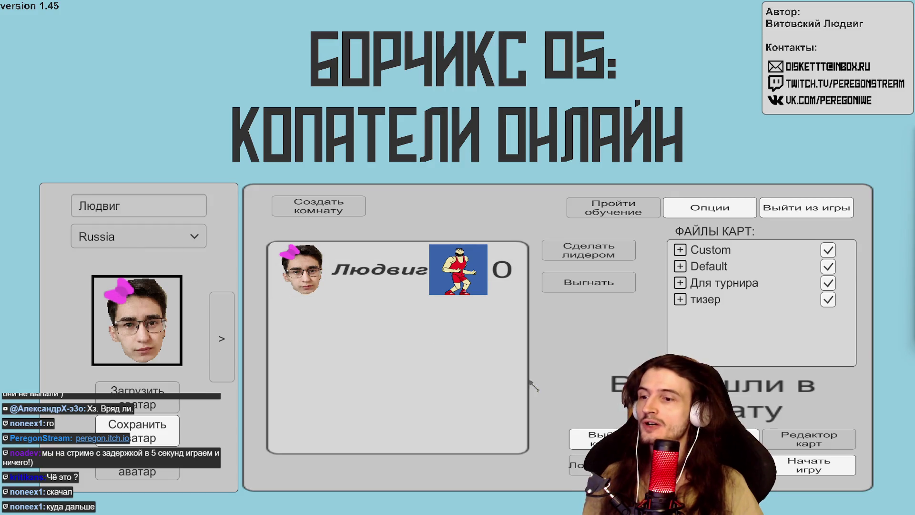
{"action": "left_click", "coordinate": [589, 435]}
{"action": "left_click", "coordinate": [192, 244]}
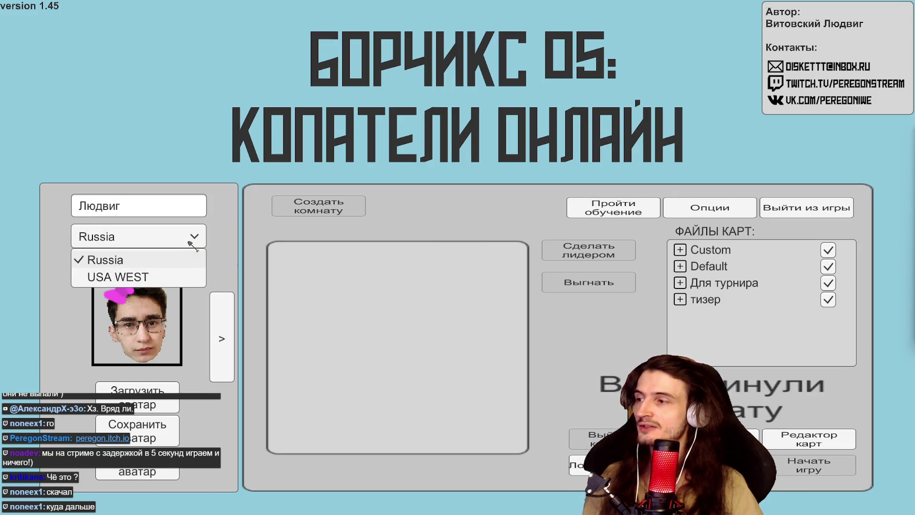
{"action": "left_click", "coordinate": [193, 238]}
{"action": "left_click", "coordinate": [577, 465]}
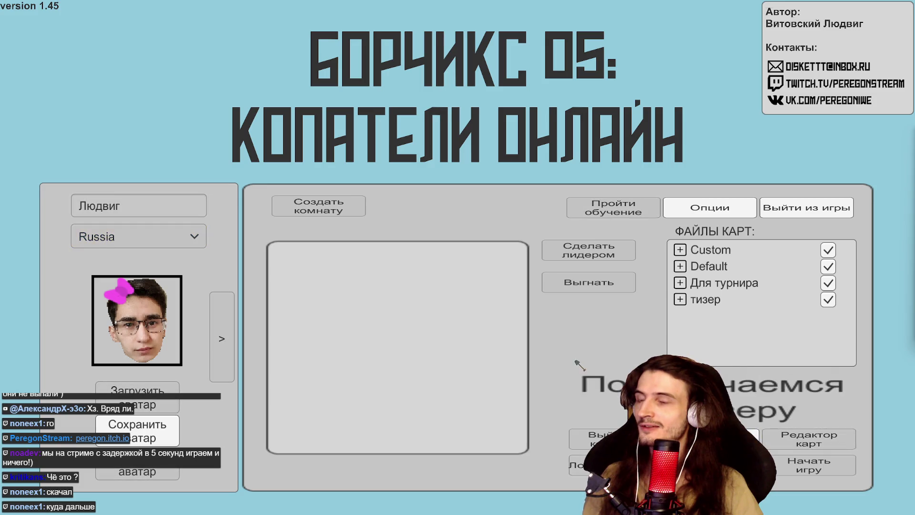
{"action": "left_click", "coordinate": [355, 210]}
{"action": "left_click", "coordinate": [481, 171]}
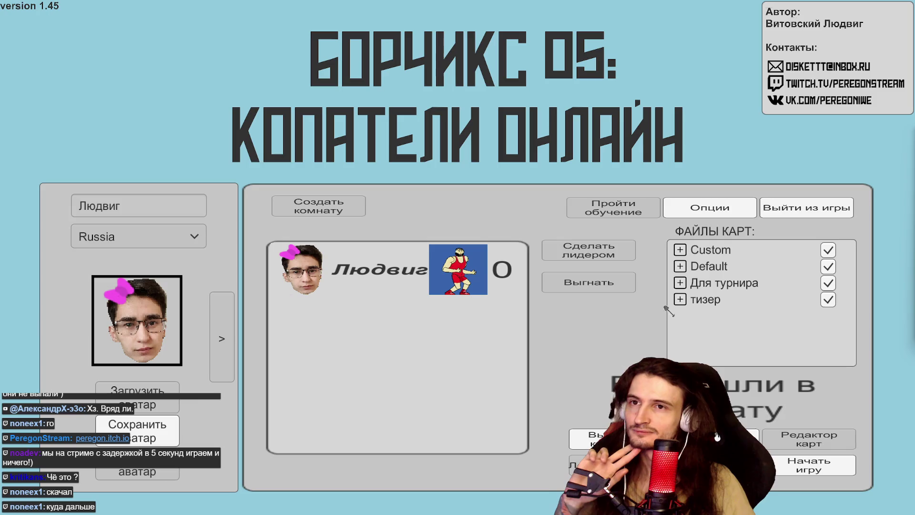
Browse the Для турнира, Default and тизер map folders, then start the two-player match
{"action": "left_click", "coordinate": [679, 286]}
{"action": "left_click", "coordinate": [679, 286]}
{"action": "left_click", "coordinate": [679, 286]}
{"action": "left_click", "coordinate": [679, 286]}
{"action": "left_click", "coordinate": [679, 286]}
{"action": "left_click", "coordinate": [681, 265]}
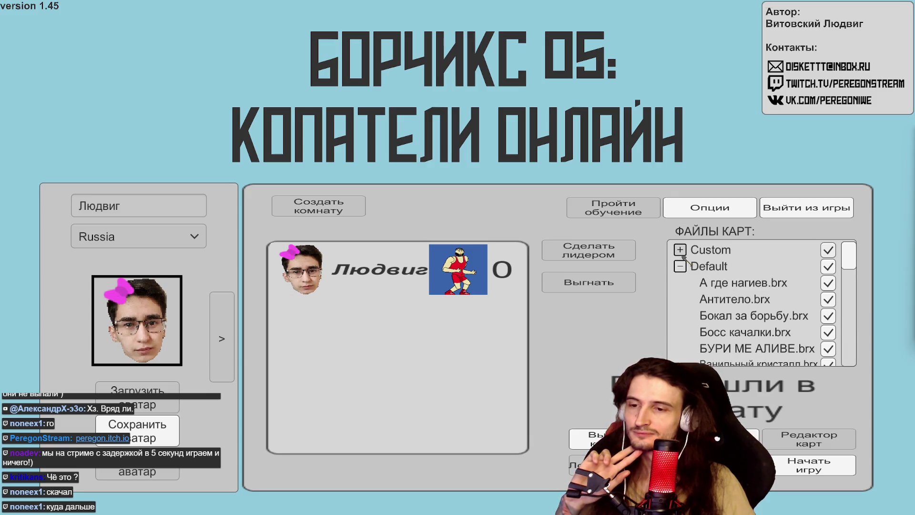
{"action": "left_click", "coordinate": [680, 266]}
{"action": "left_click", "coordinate": [681, 299]}
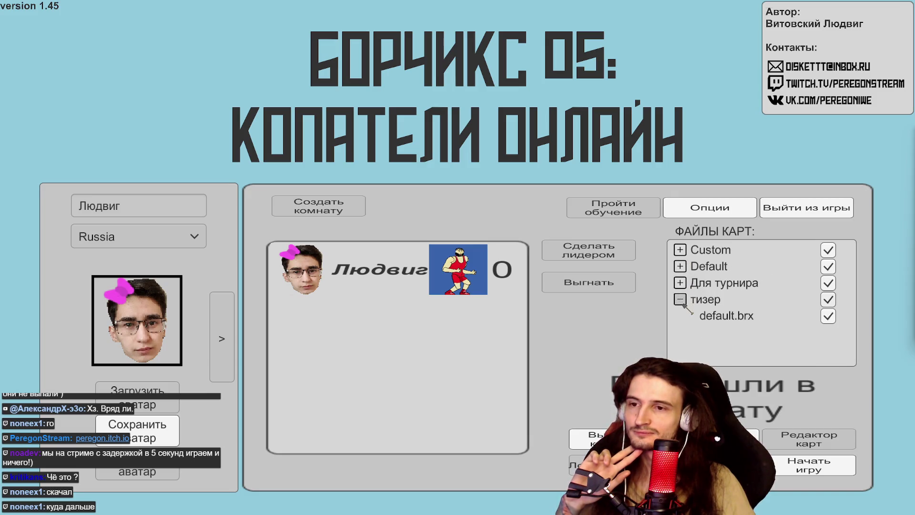
{"action": "left_click", "coordinate": [680, 300]}
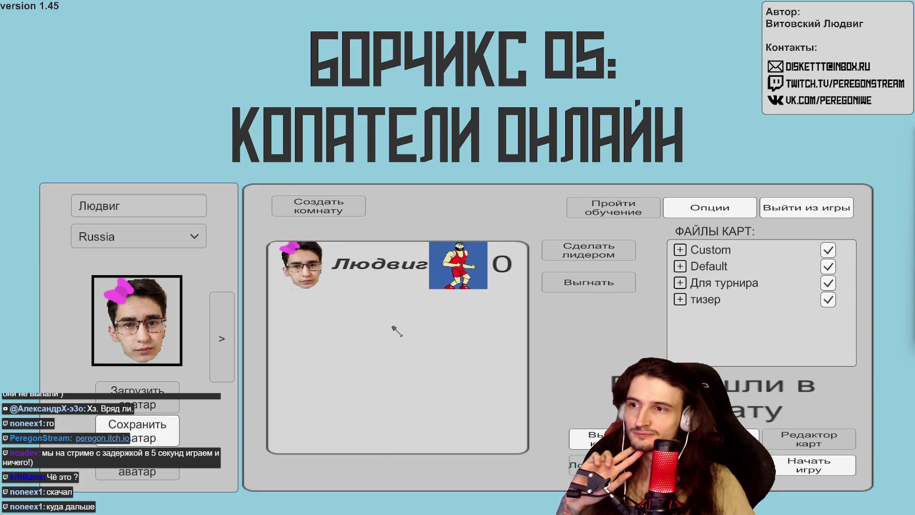
{"action": "scroll", "coordinate": [403, 333], "scroll_direction": "up", "scroll_amount": 3}
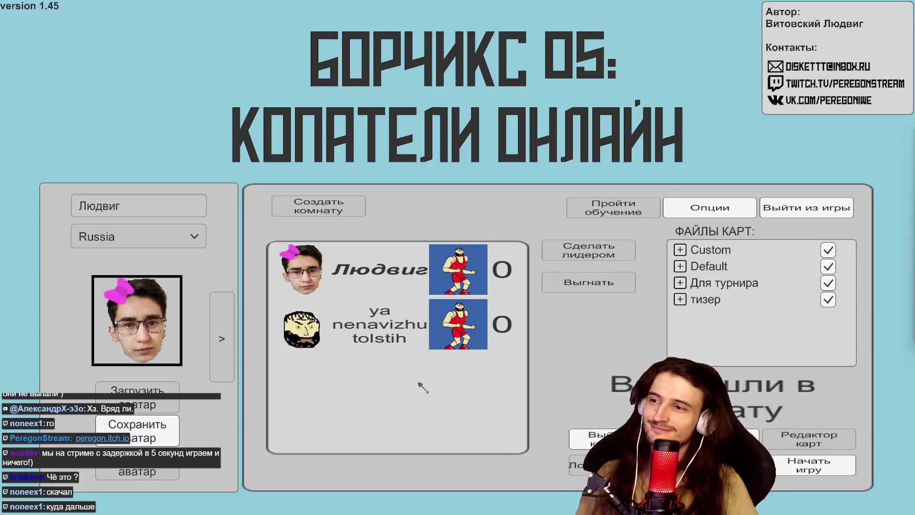
{"action": "left_click", "coordinate": [808, 464]}
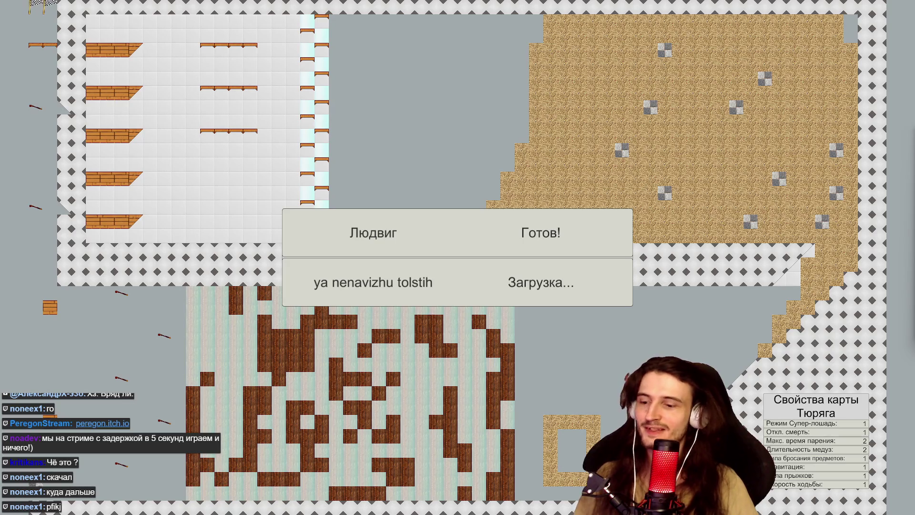
Leave the Тюряга match loading and switch over to the Chrome browser
{"action": "key", "text": "alt+Tab"}
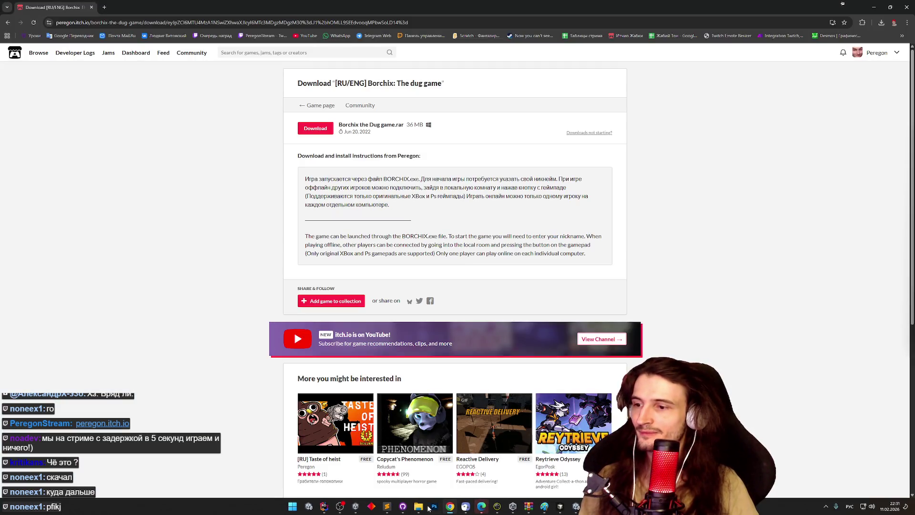
Open the Borchix rar from Chrome's downloads, run BORCHIX.exe from borchix build, and create a room
{"action": "mouse_move", "coordinate": [418, 506]}
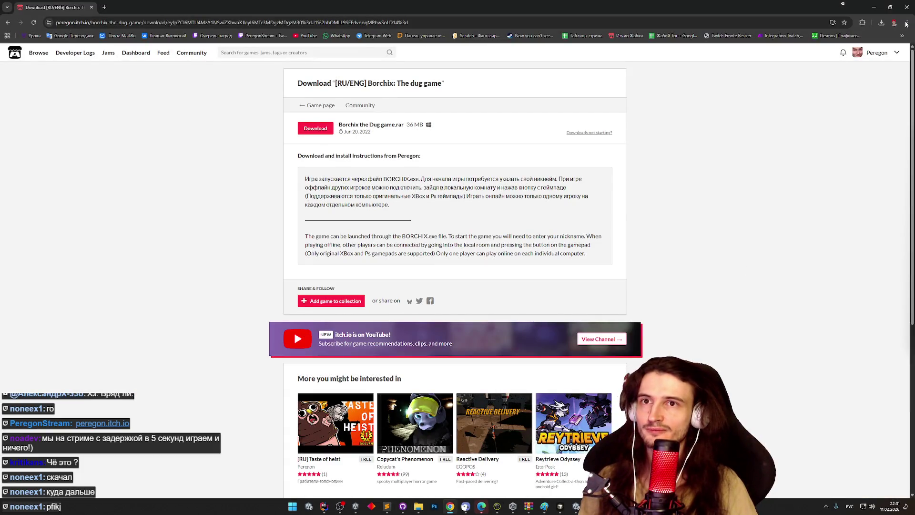
{"action": "left_click", "coordinate": [906, 22]}
{"action": "left_click", "coordinate": [800, 110]}
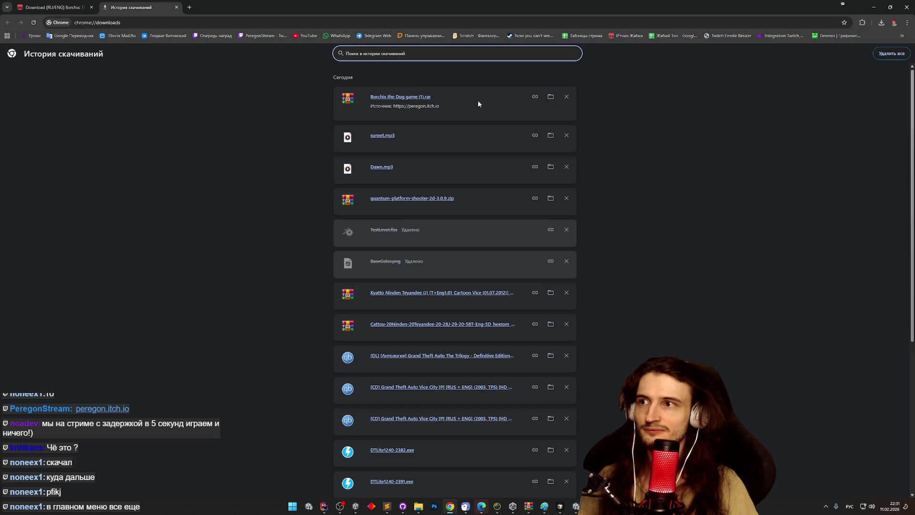
{"action": "left_click", "coordinate": [424, 97]}
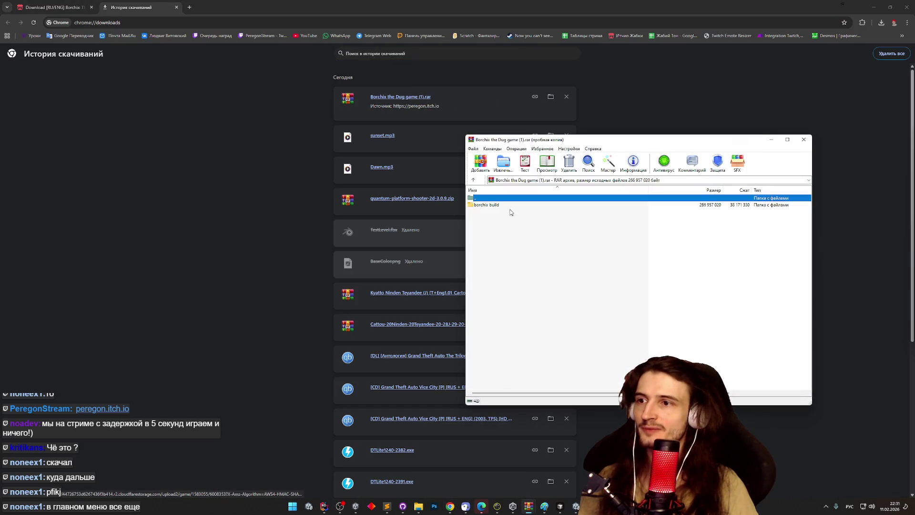
{"action": "double_click", "coordinate": [502, 219]}
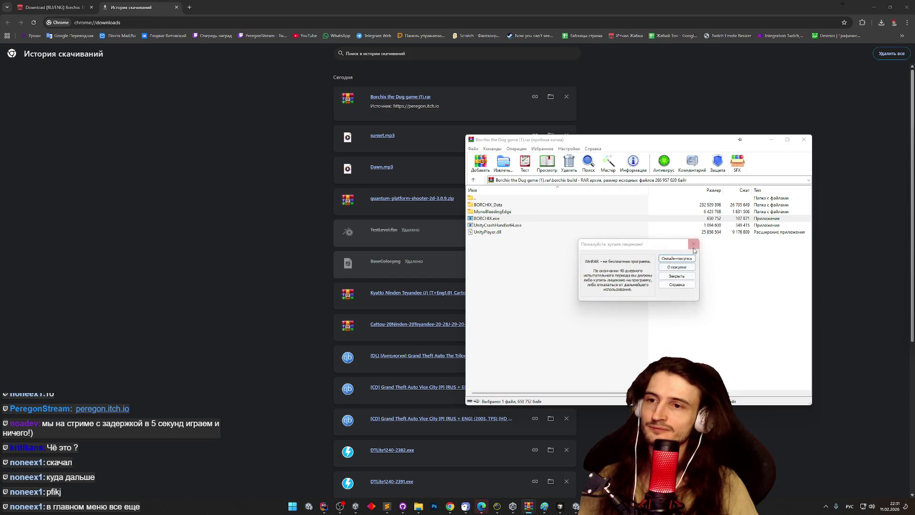
{"action": "double_click", "coordinate": [518, 219]}
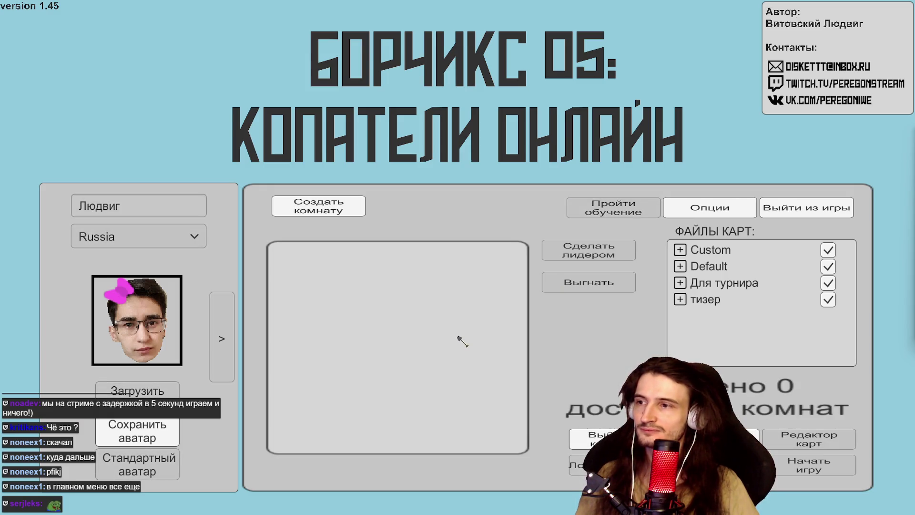
{"action": "left_click", "coordinate": [312, 204]}
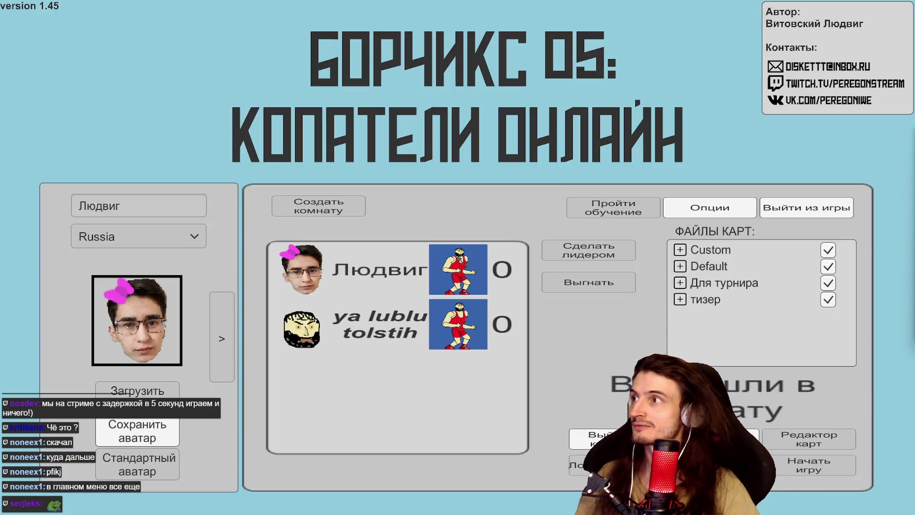
Select and then deselect the second player's row in the shared room, then switch out of the game
{"action": "left_click", "coordinate": [392, 269]}
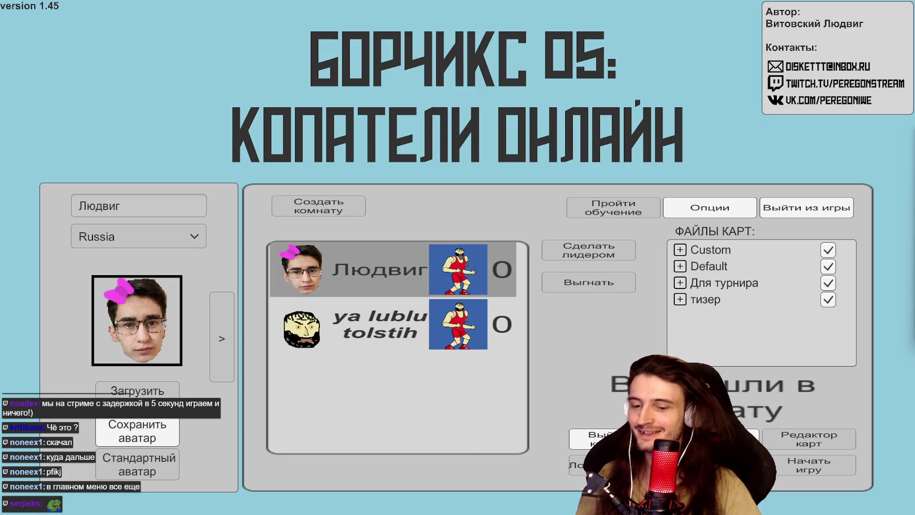
{"action": "left_click", "coordinate": [464, 121]}
{"action": "left_click", "coordinate": [464, 122]}
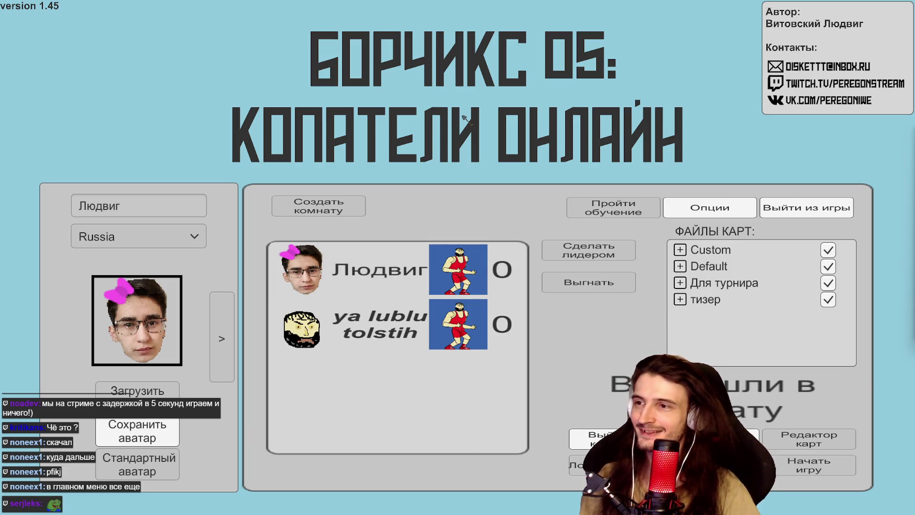
{"action": "key", "text": "alt+Tab"}
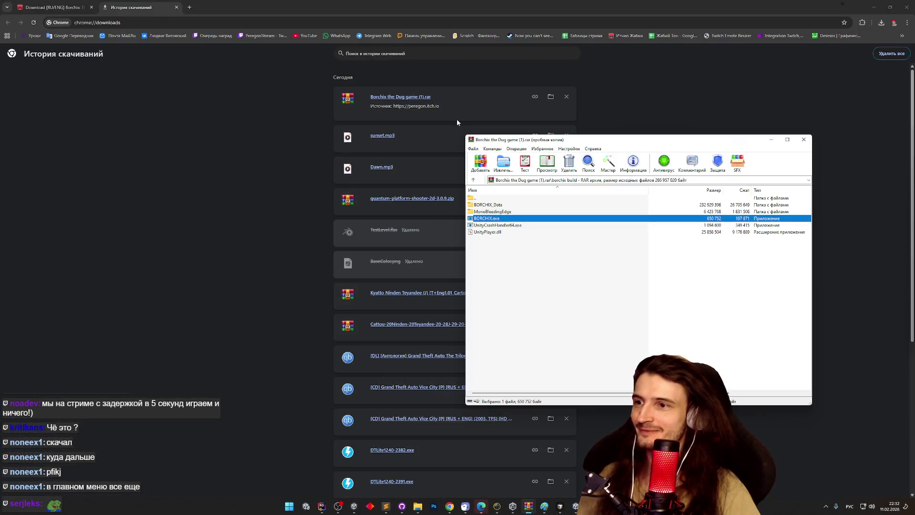
Drag the borchix build folder from the archive to the desktop and run the extracted BORCHIX.exe
{"action": "left_click", "coordinate": [500, 261]}
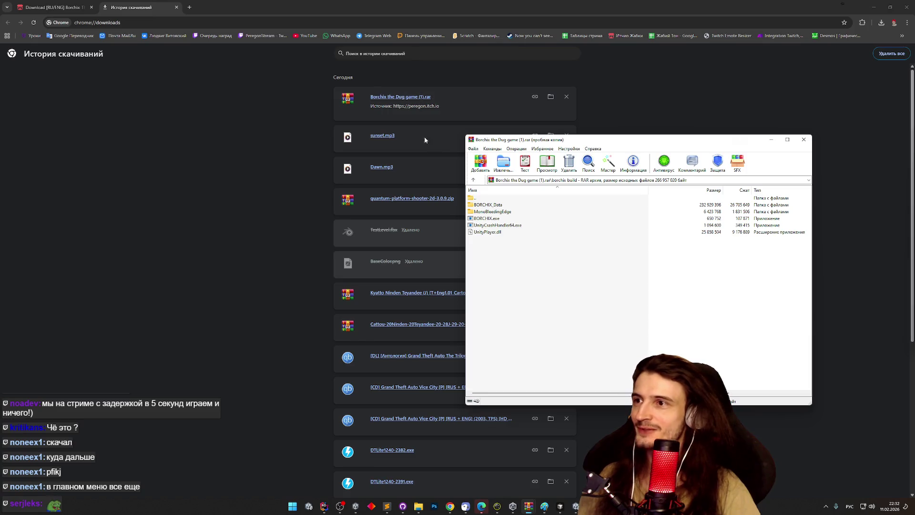
{"action": "double_click", "coordinate": [486, 199]}
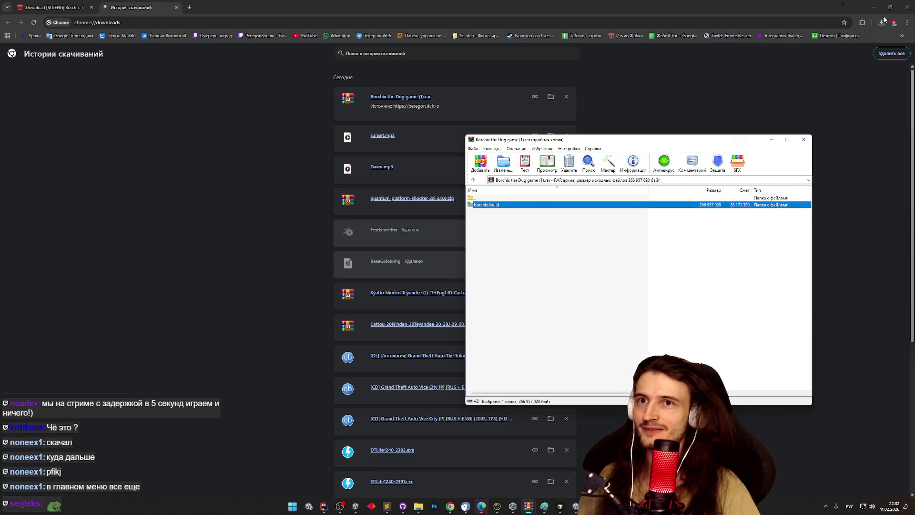
{"action": "left_click", "coordinate": [873, 7]}
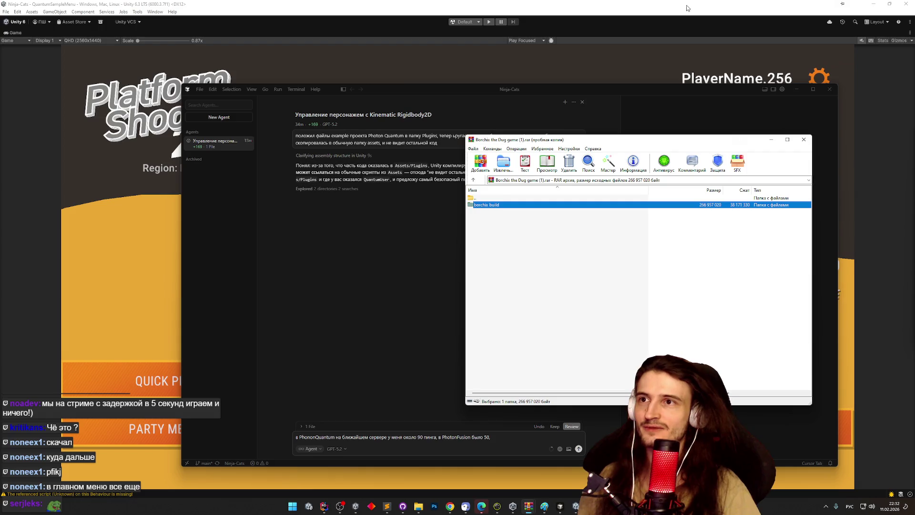
{"action": "left_click", "coordinate": [873, 4]}
{"action": "left_click_drag", "start_coordinate": [501, 202], "coordinate": [382, 66]}
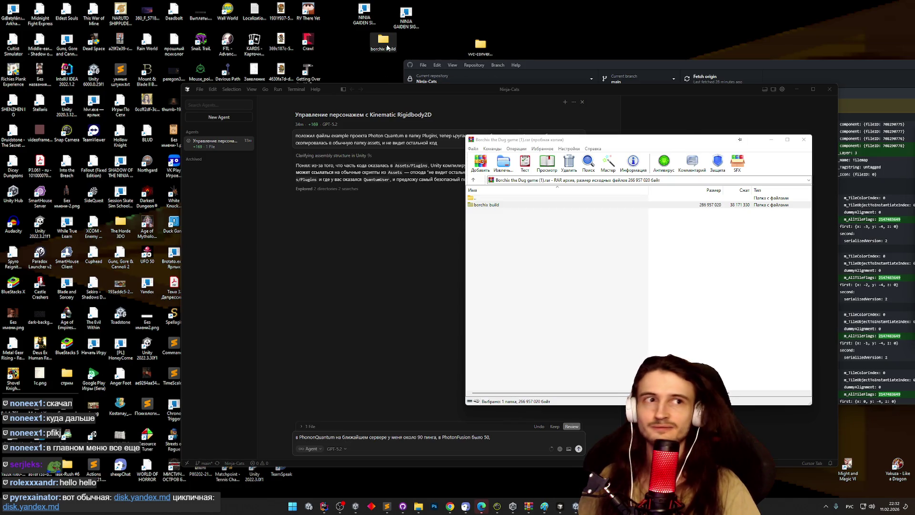
{"action": "double_click", "coordinate": [386, 44]}
{"action": "double_click", "coordinate": [346, 170]}
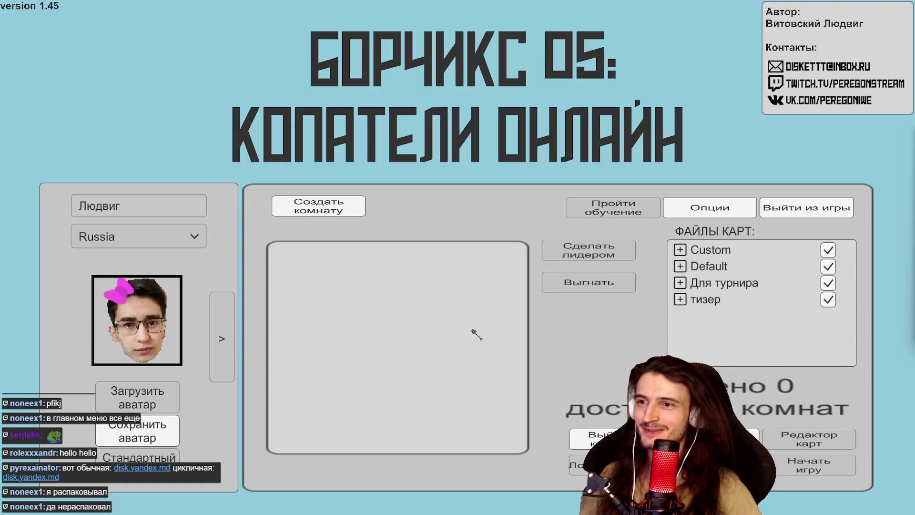
Create a default 4-player room, then leave it to return to the empty room list
{"action": "left_click", "coordinate": [354, 215]}
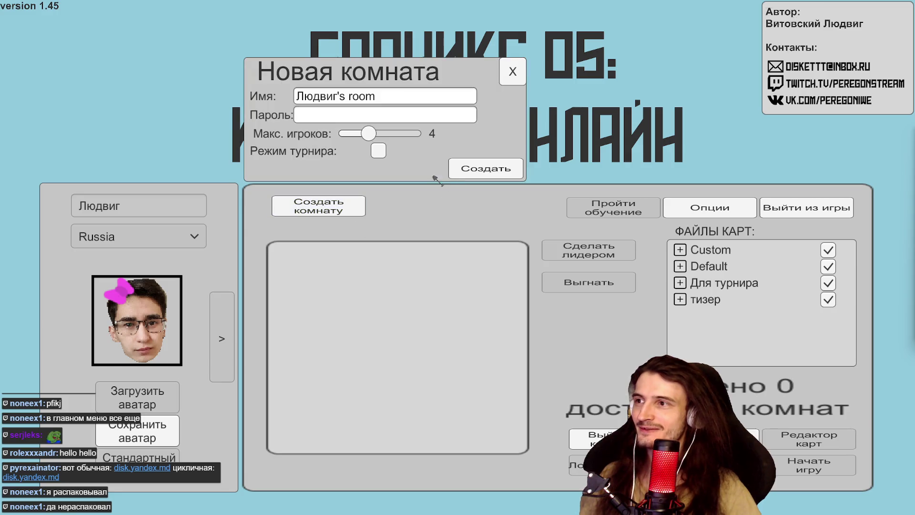
{"action": "left_click", "coordinate": [486, 168]}
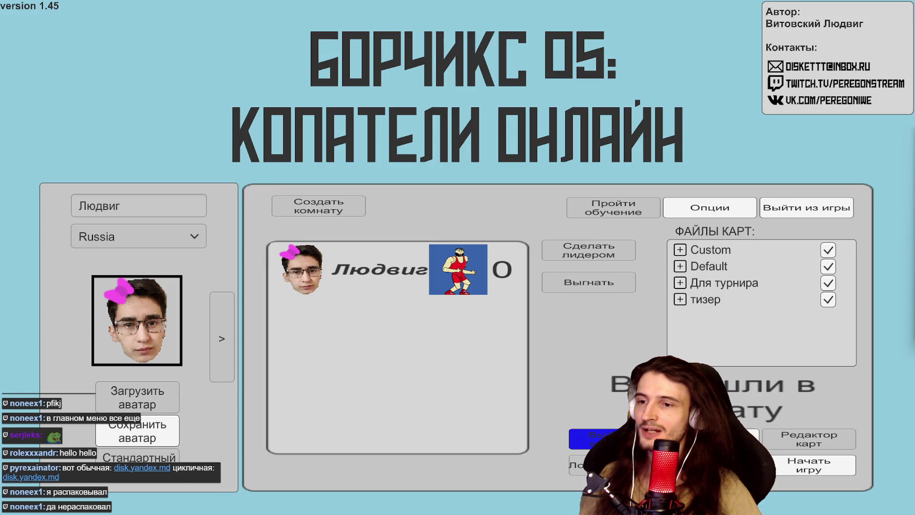
{"action": "left_click", "coordinate": [583, 439]}
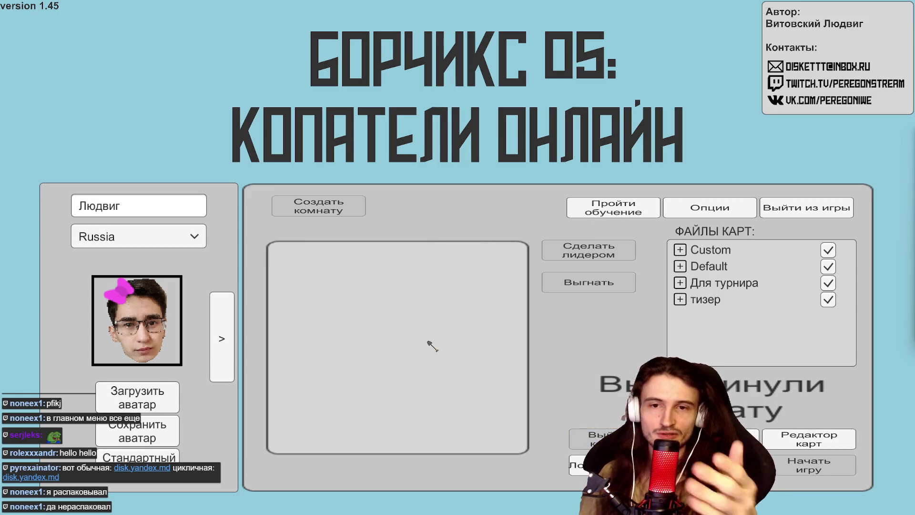